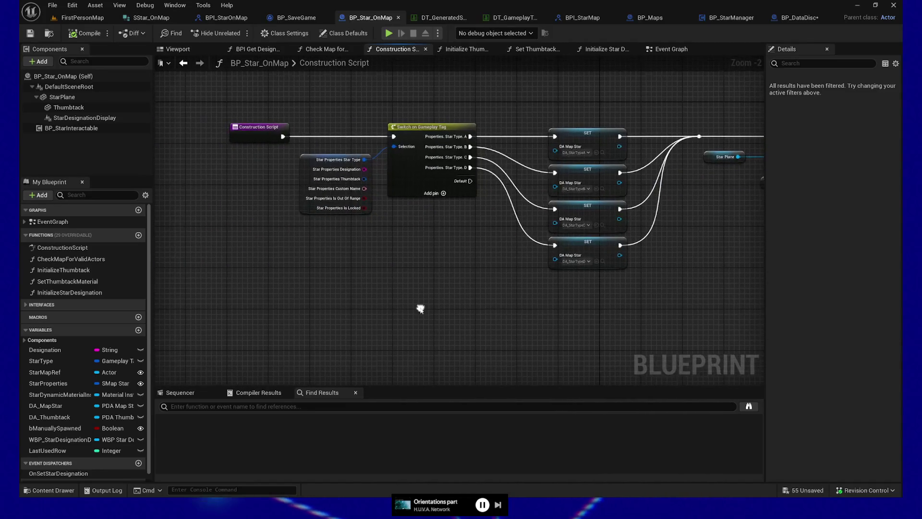
Step: Copy the Switch on Gameplay Tag and four SET nodes from BP_Star_OnMap over to BP_DataDisc
mouse_move(377, 155)
left_mouse_down()
mouse_move(615, 311)
mouse_move(702, 306)
left_mouse_up()
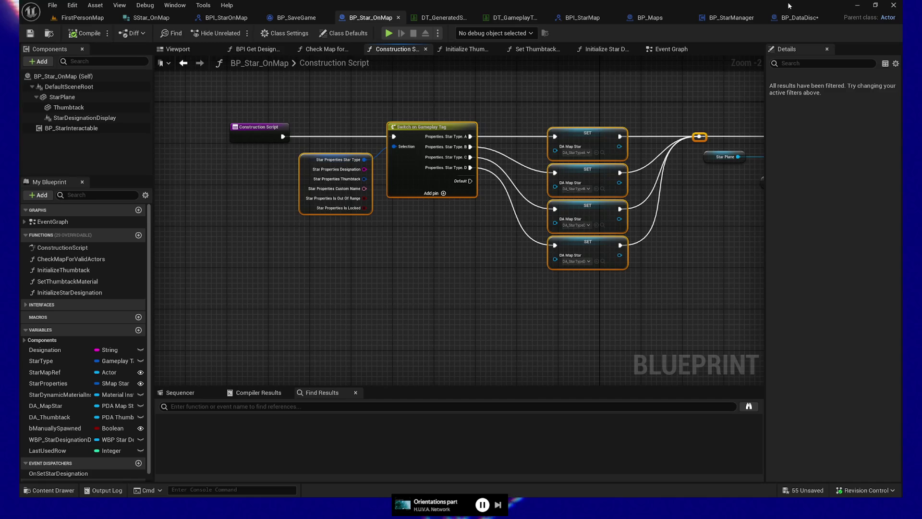
left_click(794, 19)
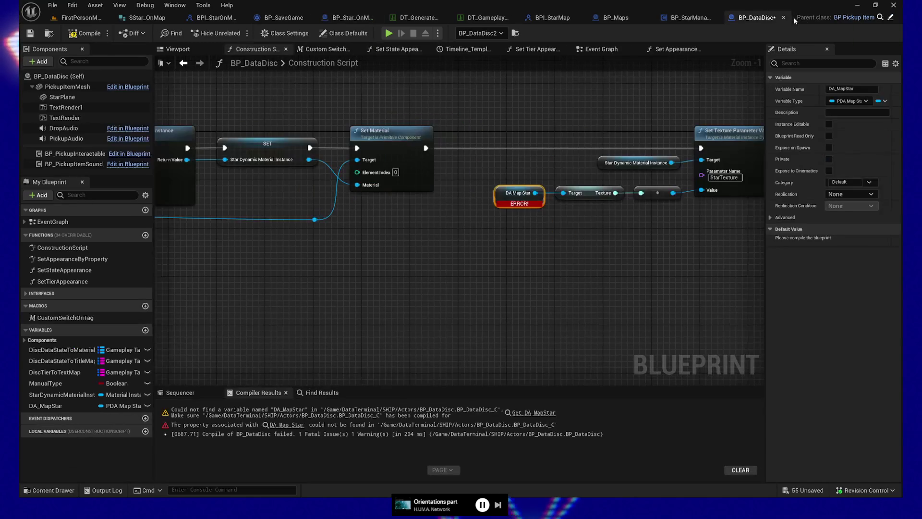
mouse_move(209, 268)
left_mouse_down()
mouse_move(325, 284)
mouse_move(286, 284)
left_mouse_up()
scroll(453, 277, "down", 2)
left_click_drag(258, 153, 369, 225)
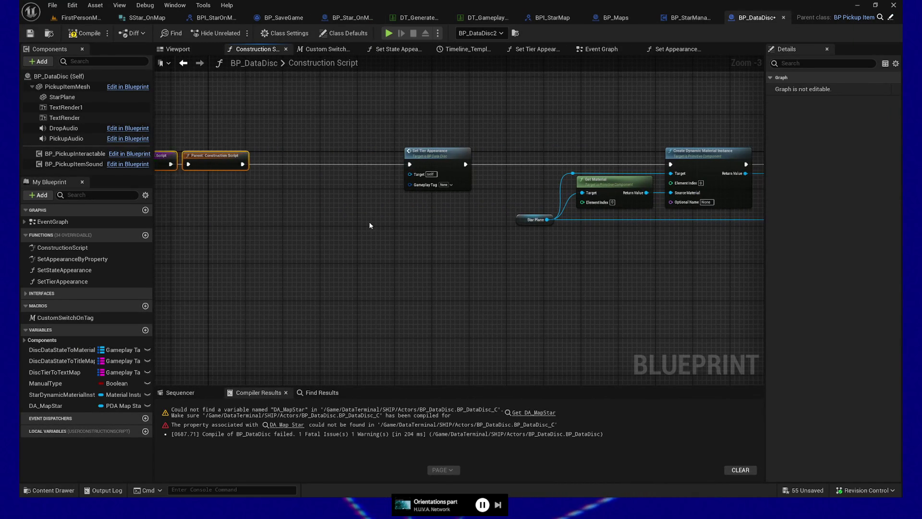
left_click_drag(370, 225, 553, 199)
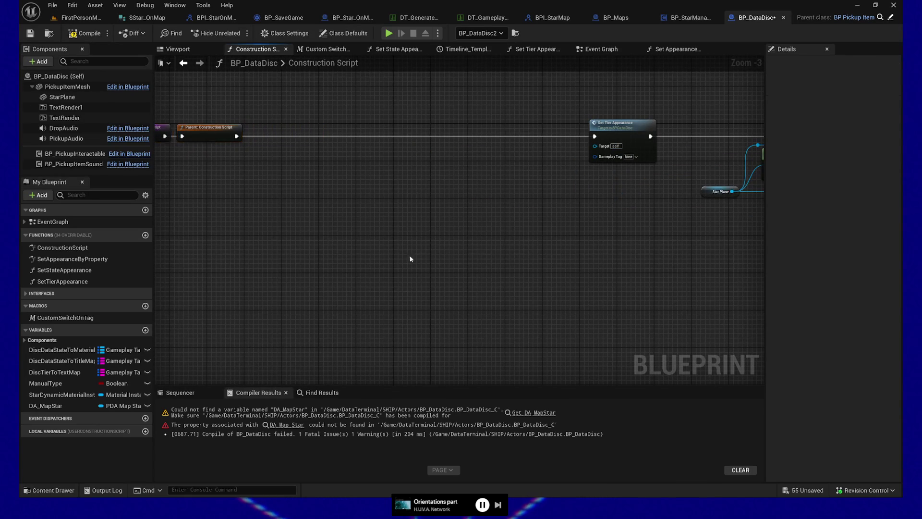
Step: Paste the nodes after Parent: Construction Script and wire them into Set Tier Appearance
key("ctrl+v")
mouse_move(294, 217)
left_mouse_down()
mouse_move(370, 177)
mouse_move(367, 151)
left_mouse_up()
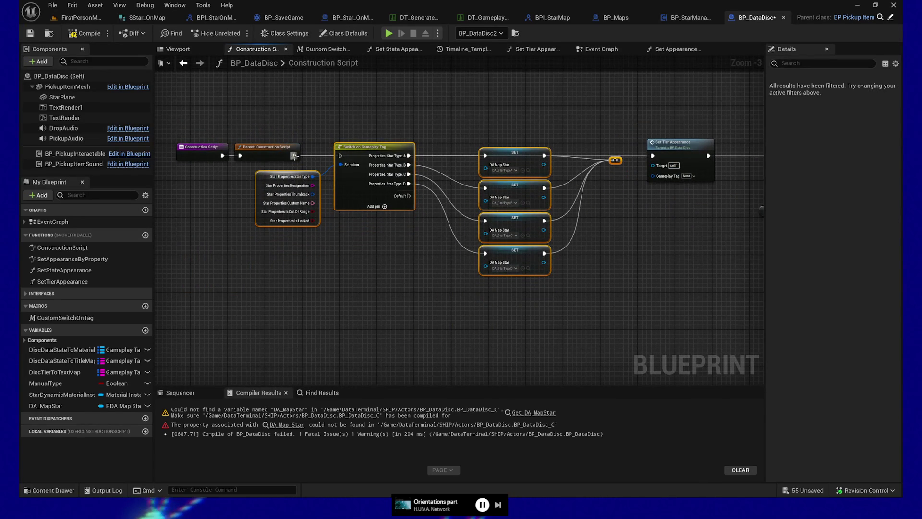
mouse_move(615, 160)
left_mouse_down()
mouse_move(648, 158)
mouse_move(655, 147)
left_mouse_up()
left_click(605, 167)
scroll(403, 299, "up", 3)
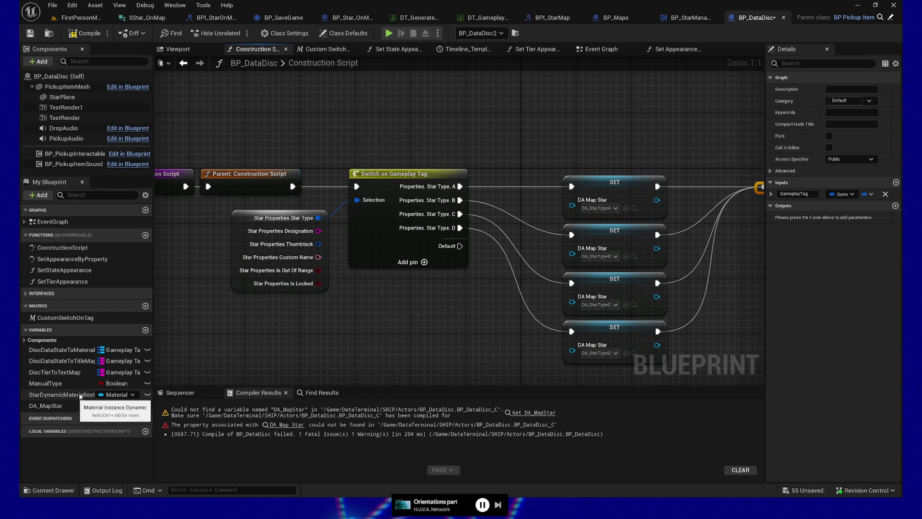
Step: Inspect the pasted Switch and SET nodes across the graph, then bring up the All Actions menu
left_click(38, 340)
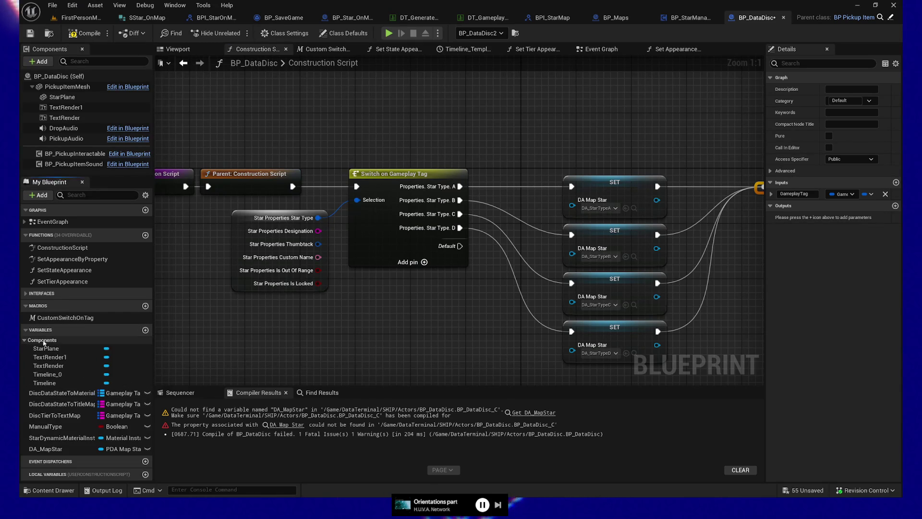
left_click(38, 340)
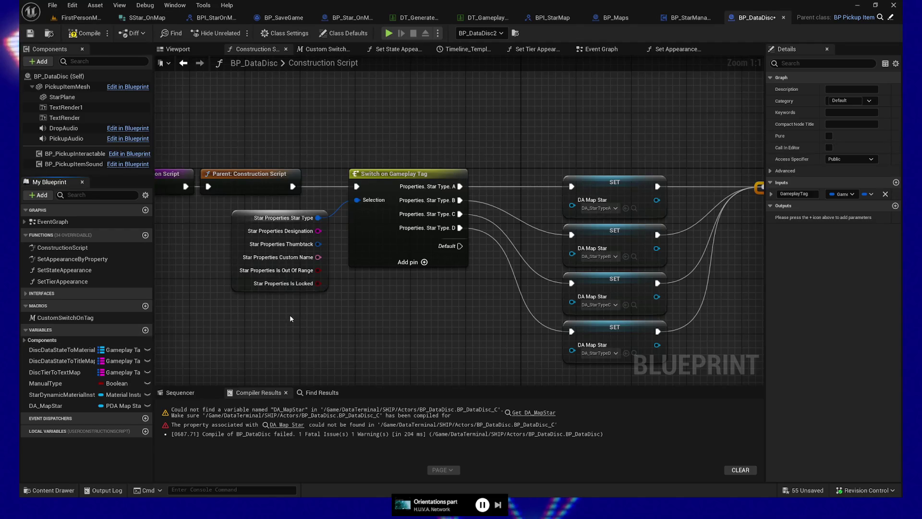
left_click_drag(289, 318, 470, 283)
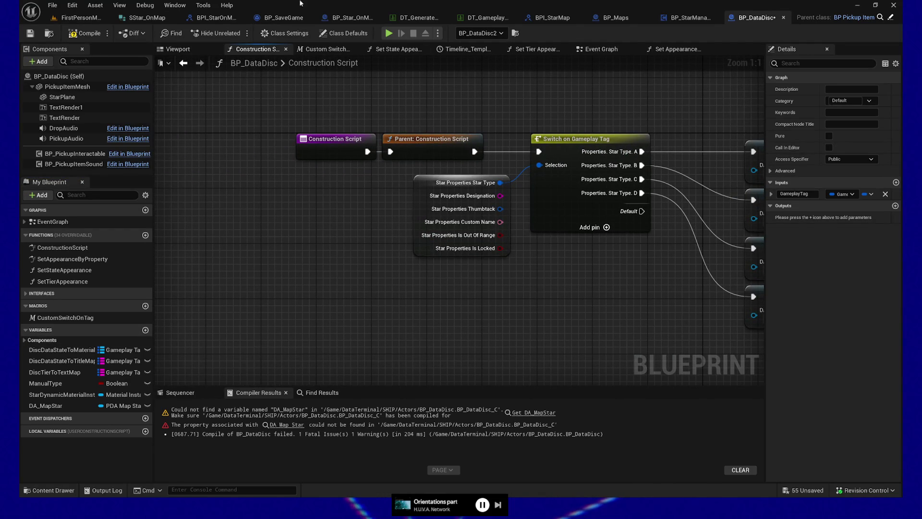
left_click_drag(616, 349, 308, 308)
scroll(363, 312, "down", 1)
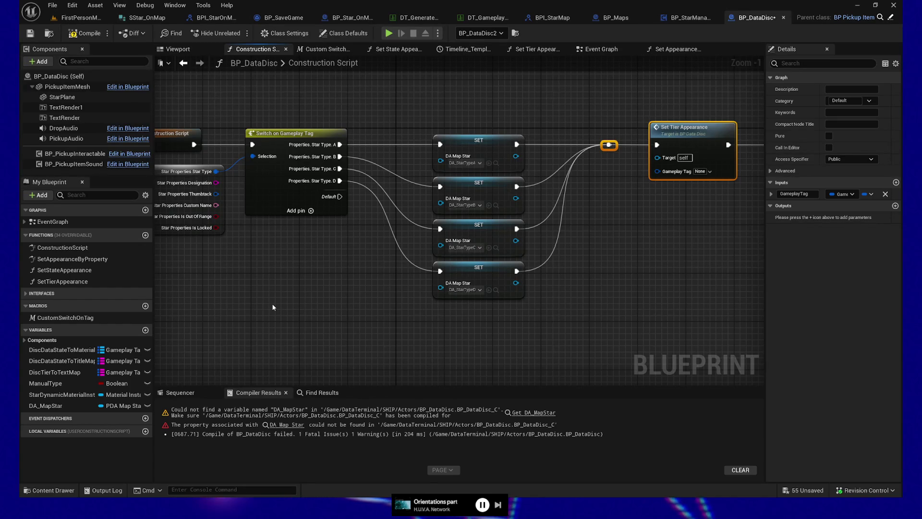
mouse_move(272, 303)
left_mouse_down()
mouse_move(305, 283)
mouse_move(398, 274)
mouse_move(418, 257)
left_mouse_up()
mouse_move(339, 290)
left_mouse_down()
mouse_move(395, 405)
mouse_move(387, 366)
left_mouse_up()
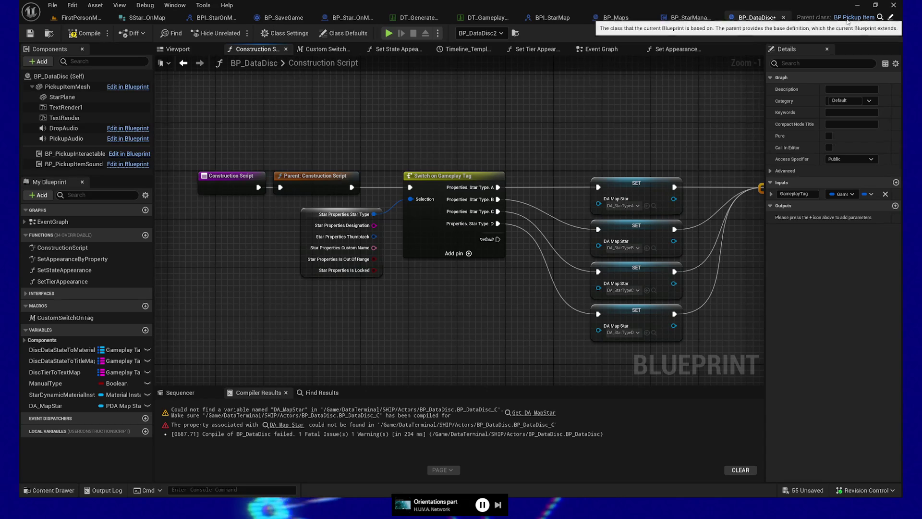
right_click(240, 342)
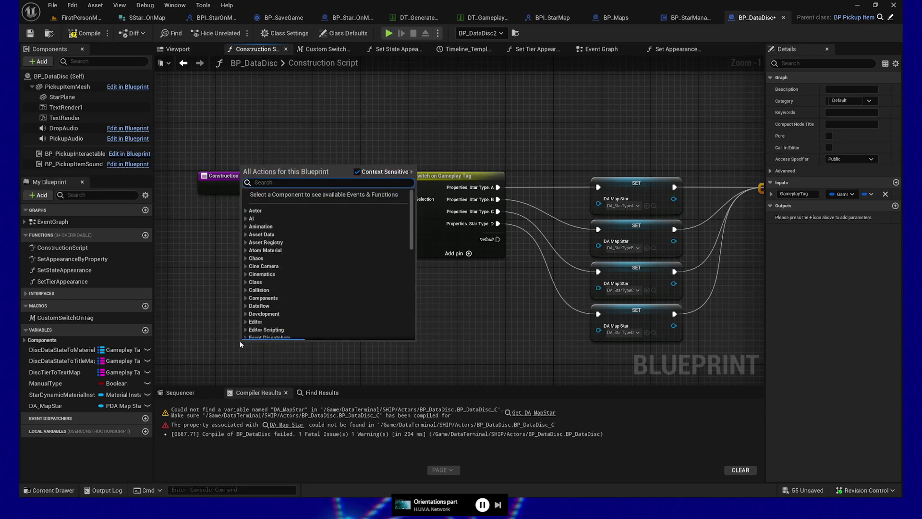
Step: Search 'properties' and place a Get Properties node in the construction script
type("properties")
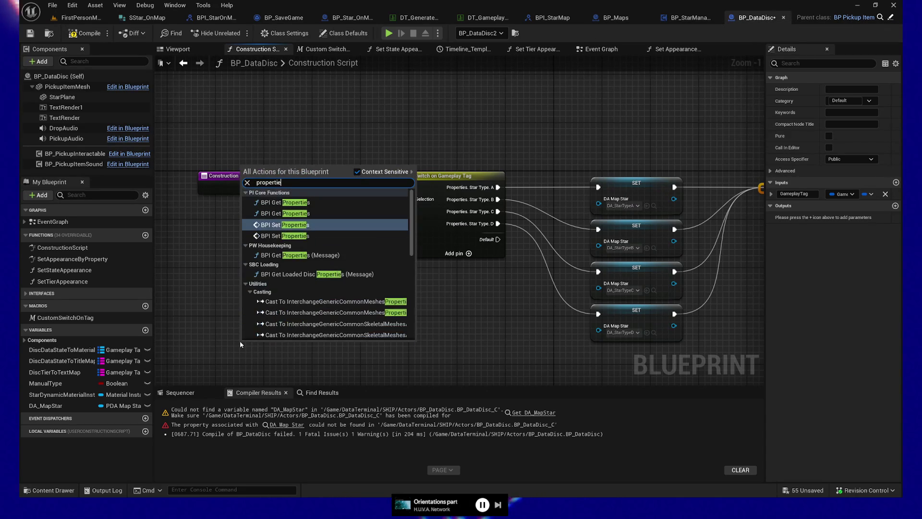
scroll(320, 273, "down", 5)
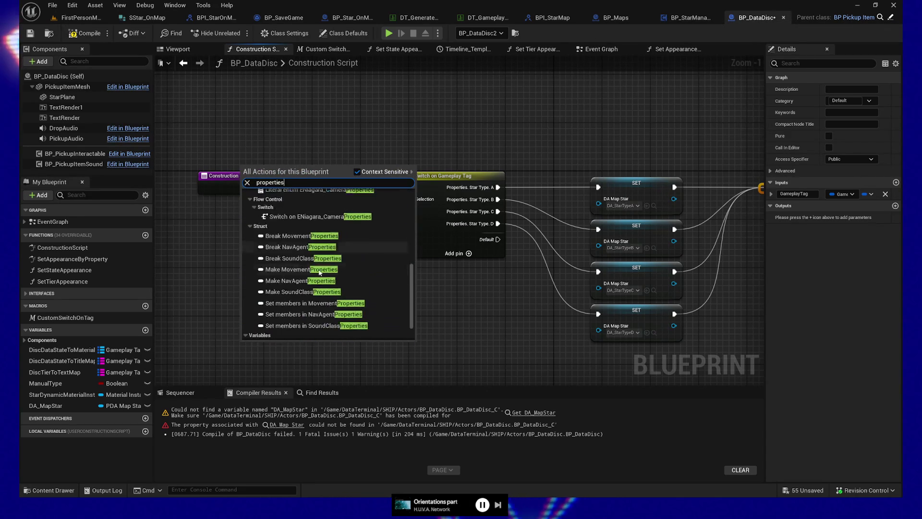
left_click(271, 325)
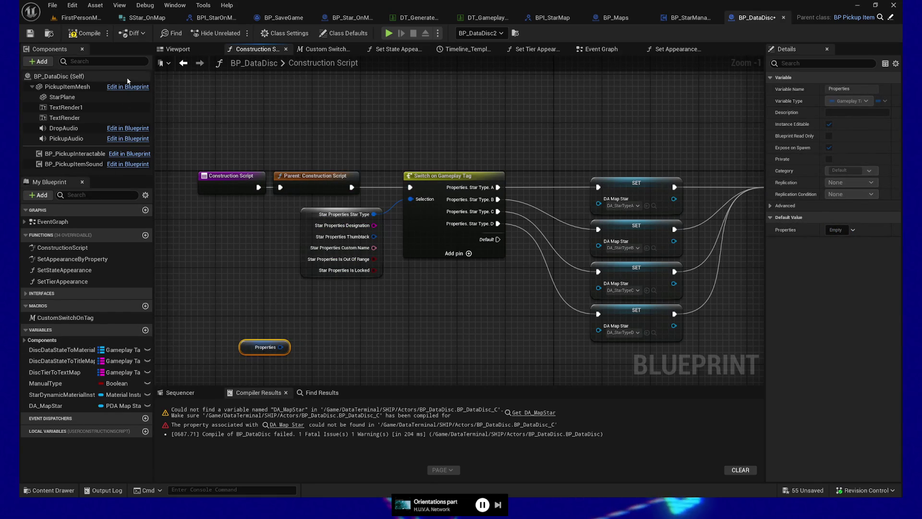
Step: Enable Show Inherited Variables in the My Blueprint display options
left_click(145, 196)
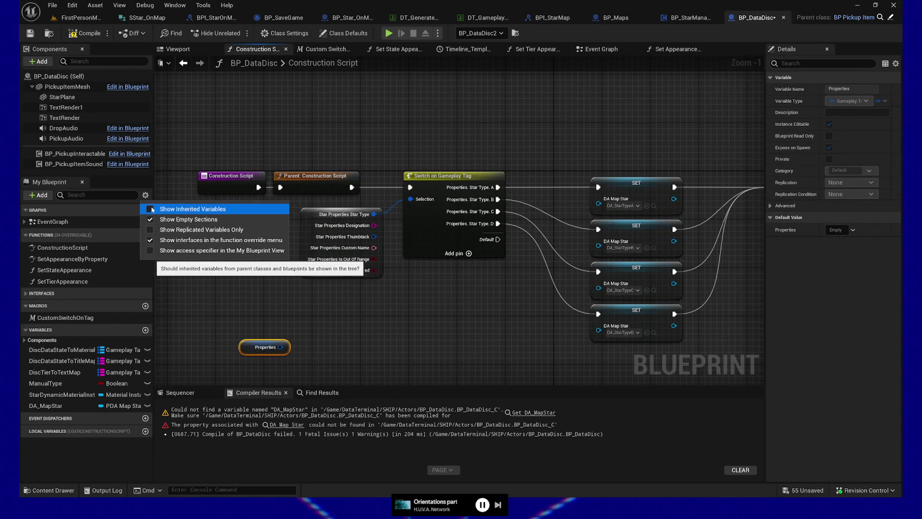
left_click(145, 195)
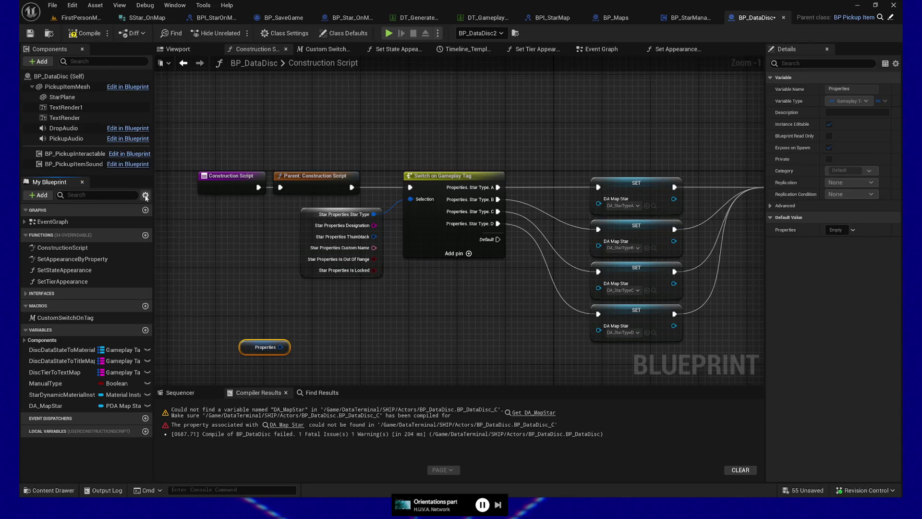
left_click(146, 196)
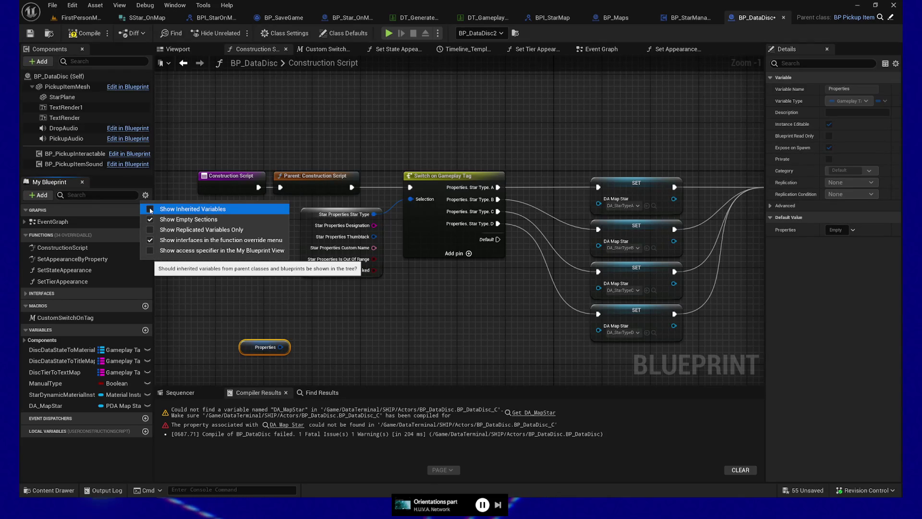
left_click(190, 209)
scroll(61, 432, "down", 2)
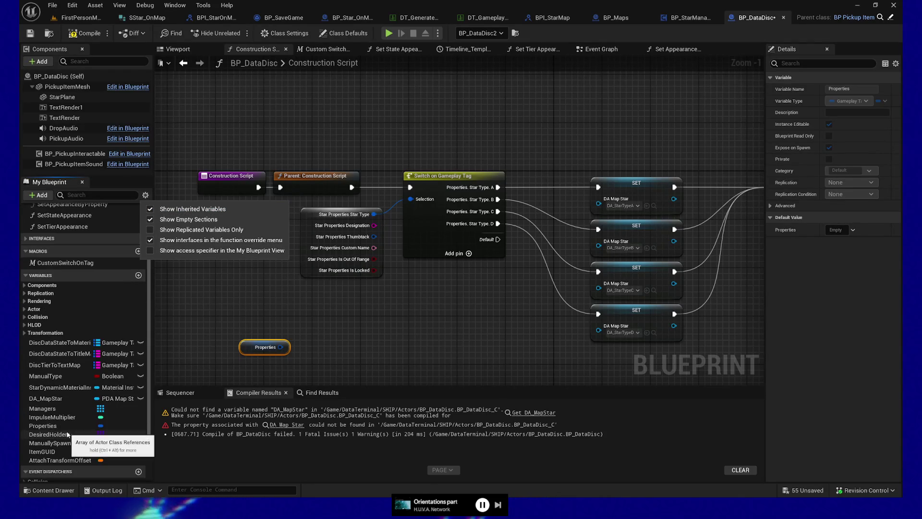
left_click_drag(283, 348, 336, 349)
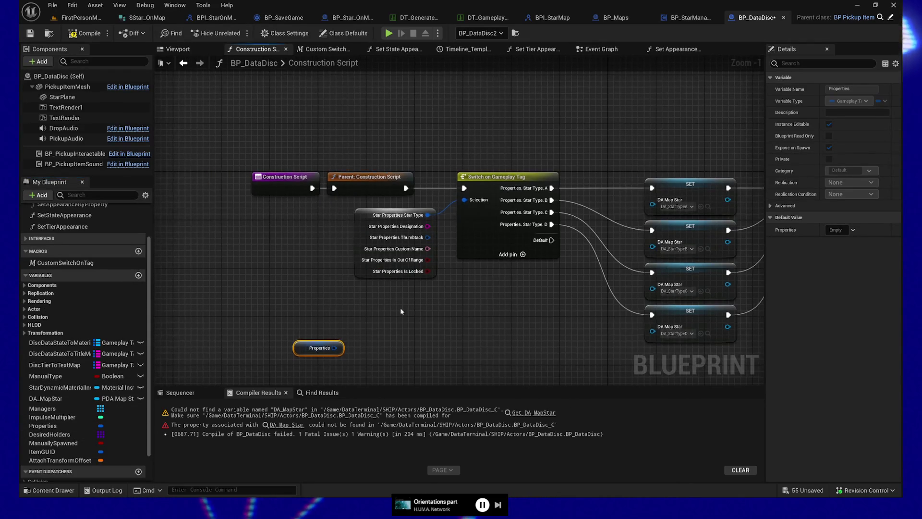
Step: Split and recombine the Properties pin, then drag from it to browse Gameplay Tags actions
right_click(337, 349)
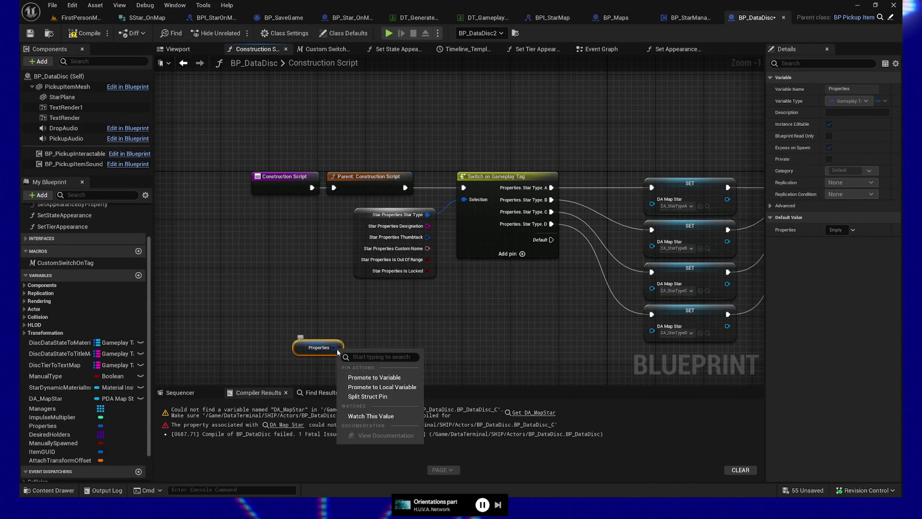
left_click(369, 386)
left_click_drag(309, 353, 243, 323)
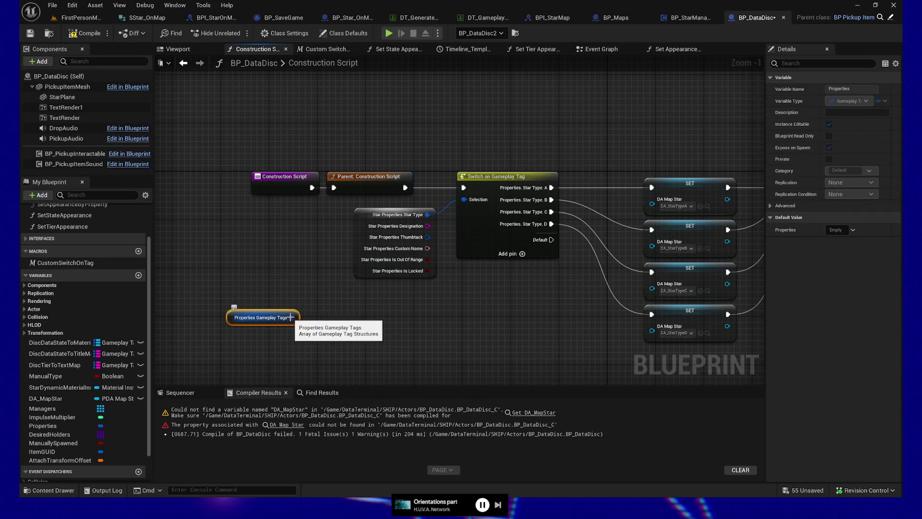
right_click(290, 318)
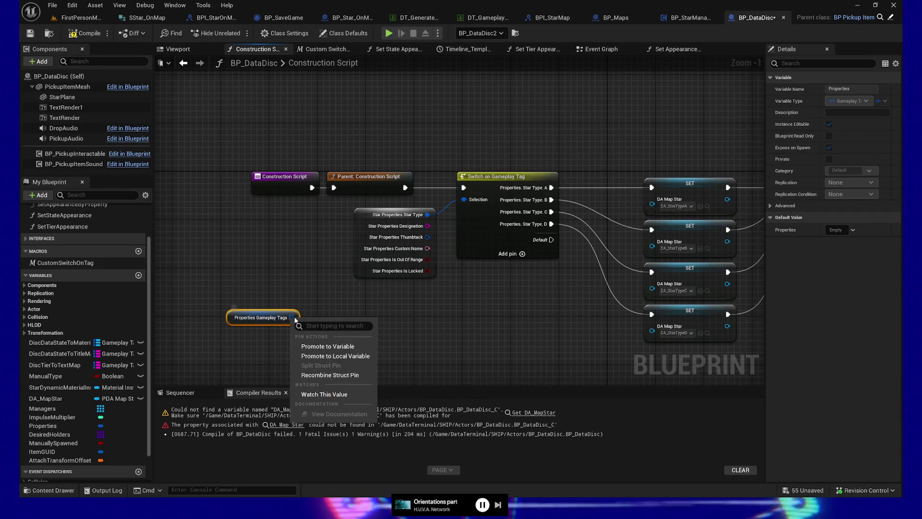
left_click(326, 375)
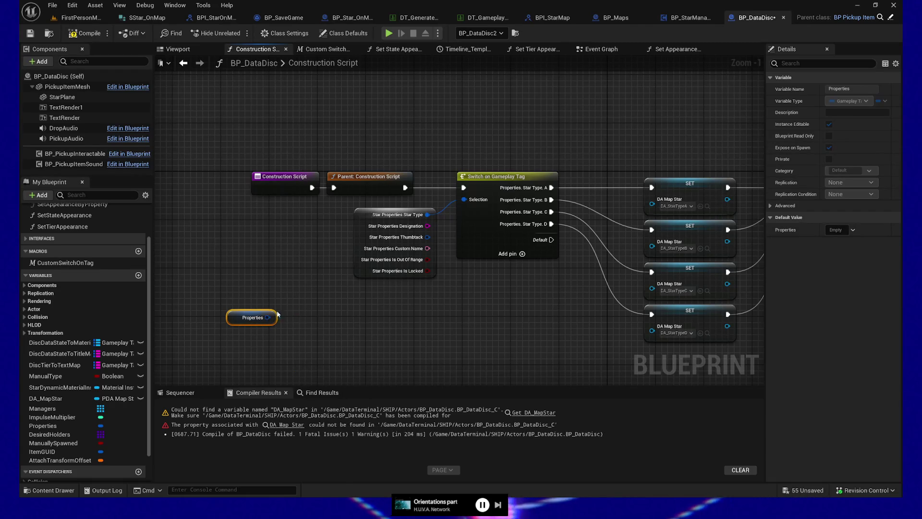
left_click_drag(268, 318, 310, 319)
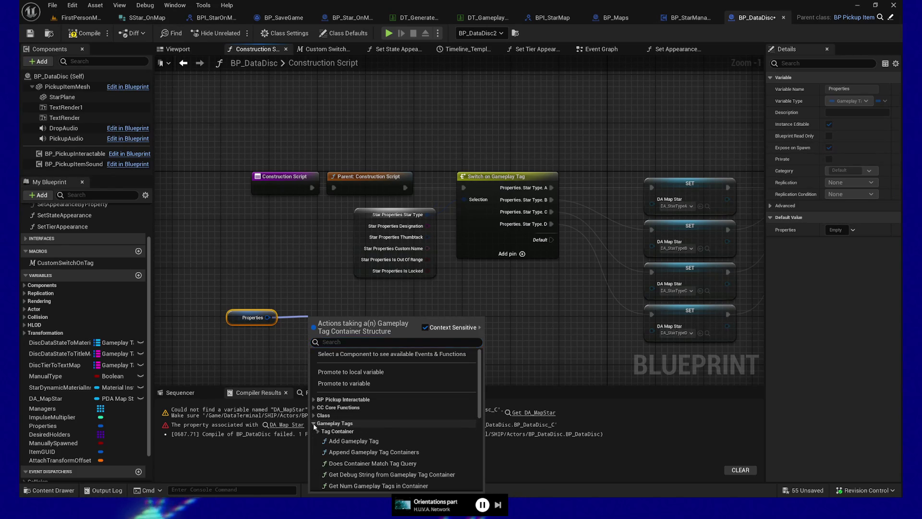
left_click(314, 423)
scroll(354, 426, "down", 3)
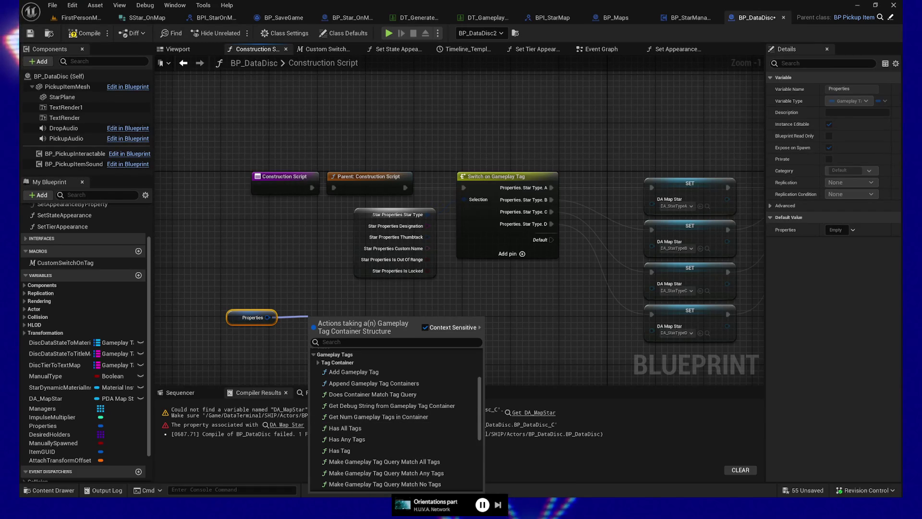
Step: Drag from Properties and pick Does Container Match Tag Query under Gameplay Tags > Tag Container
key("Escape")
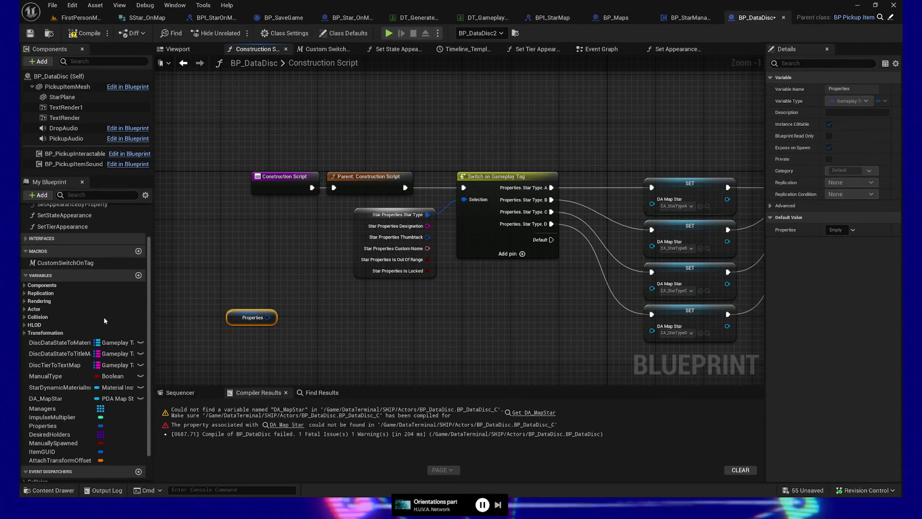
left_click_drag(267, 317, 315, 312)
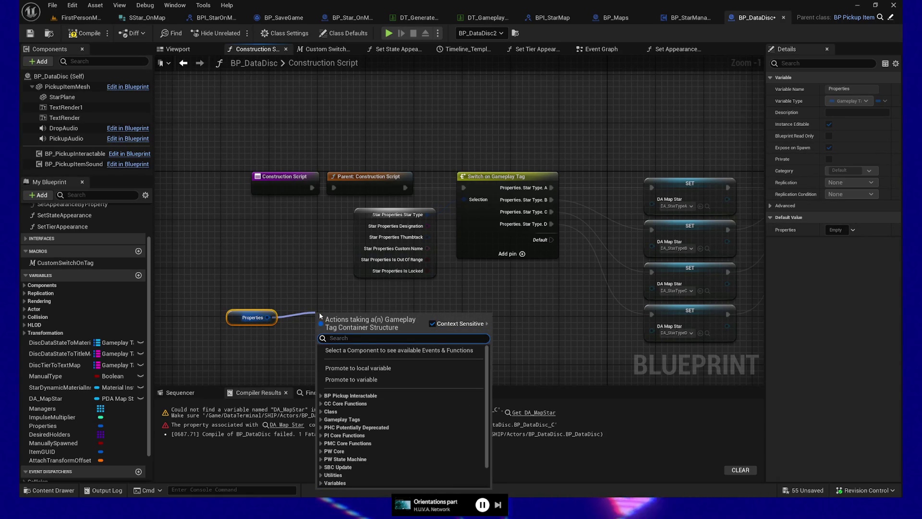
left_click(321, 420)
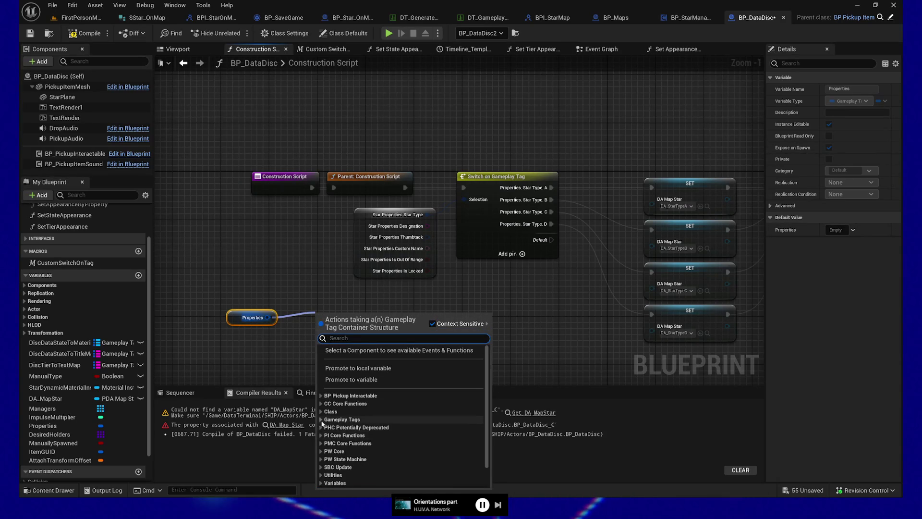
scroll(365, 408, "down", 3)
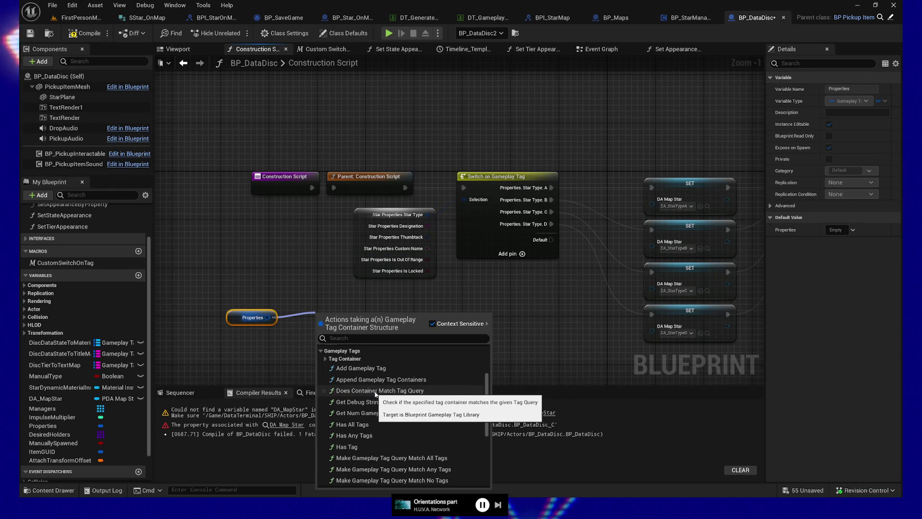
left_click(426, 391)
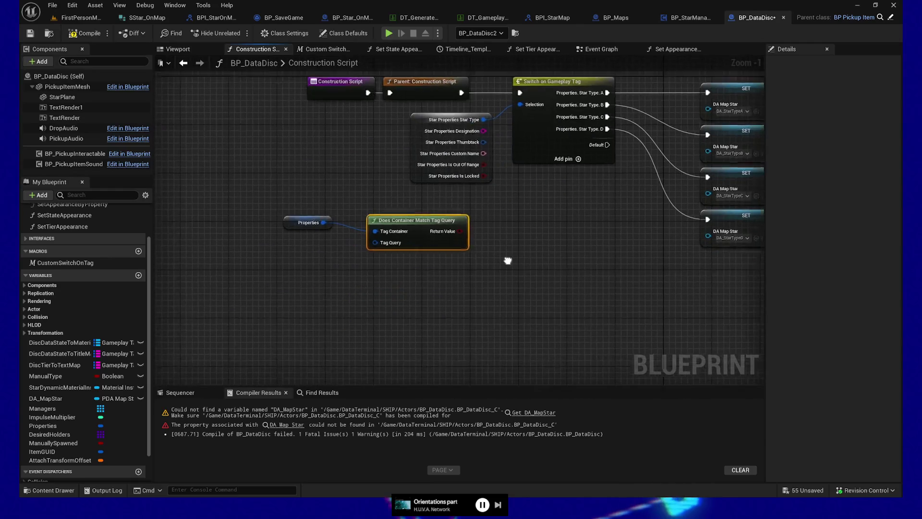
Step: Add a Has Tag node from the Properties container, then box-select it with the tag query node
left_click(312, 215)
left_click_drag(329, 214, 367, 301)
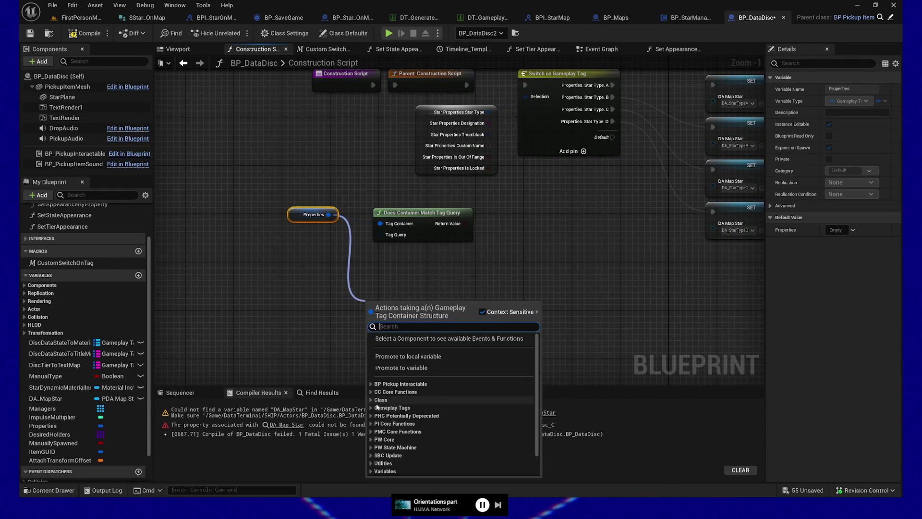
left_click(373, 408)
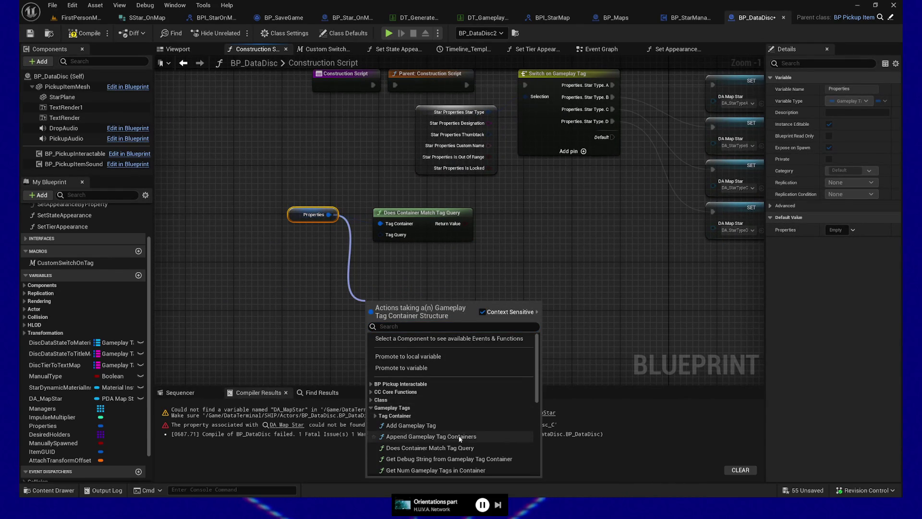
scroll(459, 439, "down", 2)
scroll(459, 417, "down", 1)
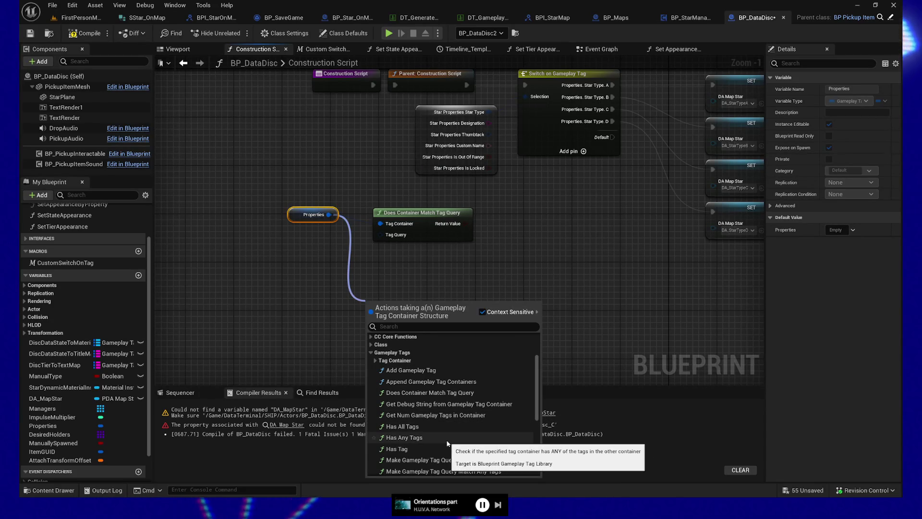
scroll(432, 434, "down", 1)
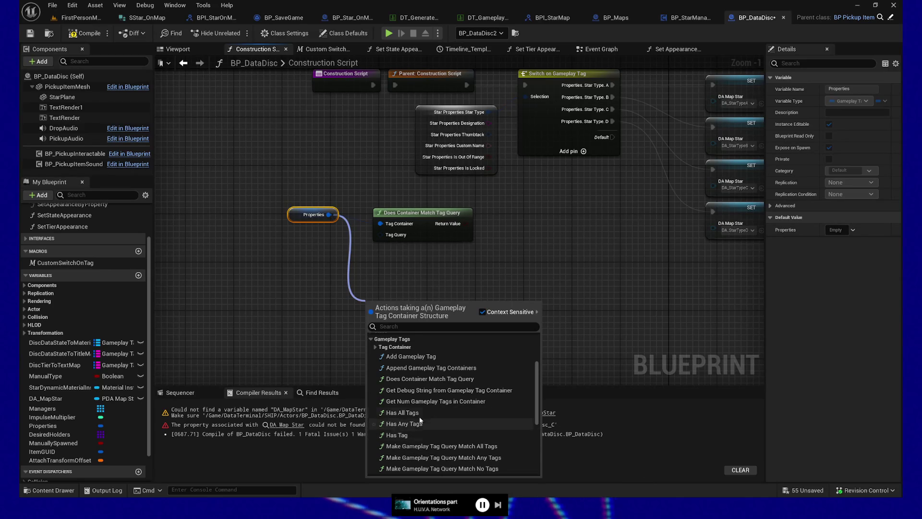
scroll(430, 429, "down", 4)
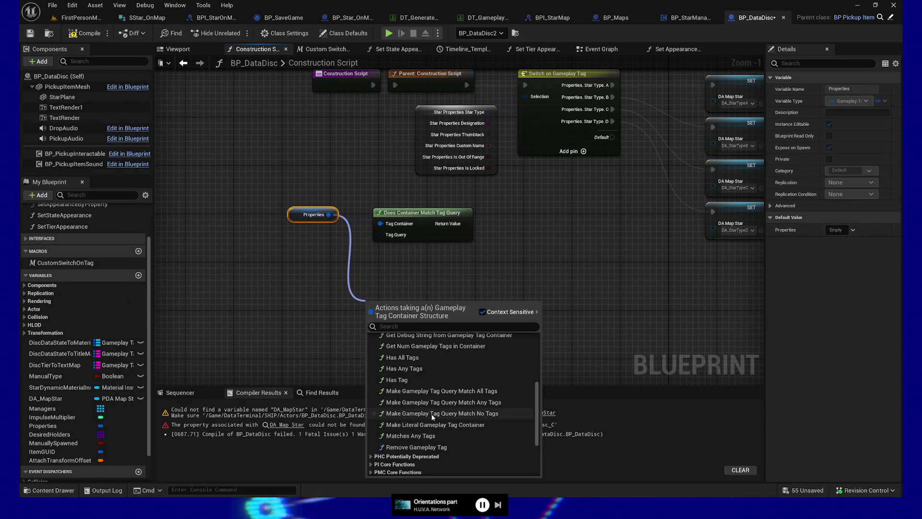
left_click(397, 380)
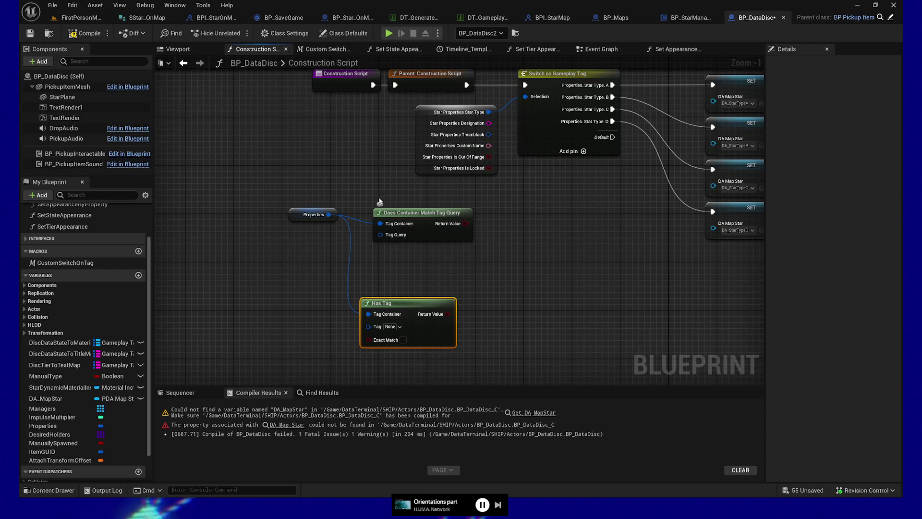
mouse_move(378, 194)
left_mouse_down()
mouse_move(465, 371)
mouse_move(475, 370)
left_mouse_up()
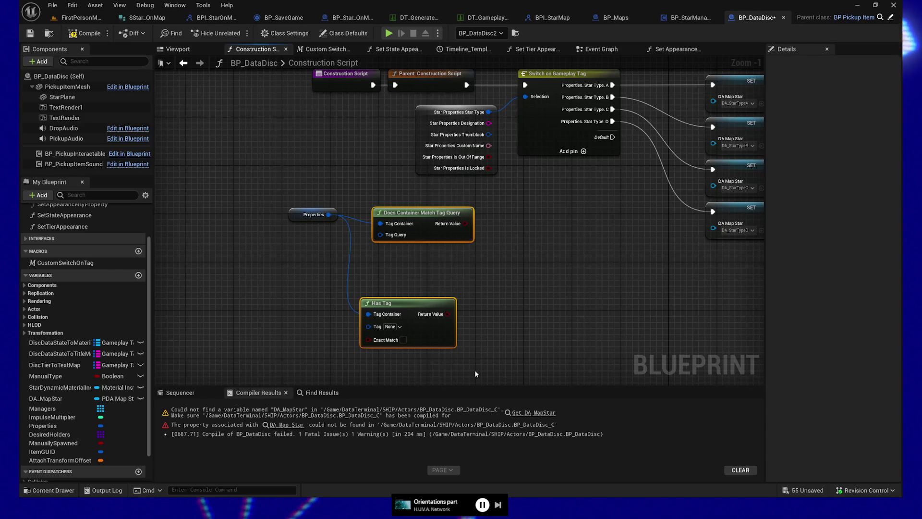
Step: Delete both tag-check nodes and split the Properties pin to expose Gameplay Tags
key("Delete")
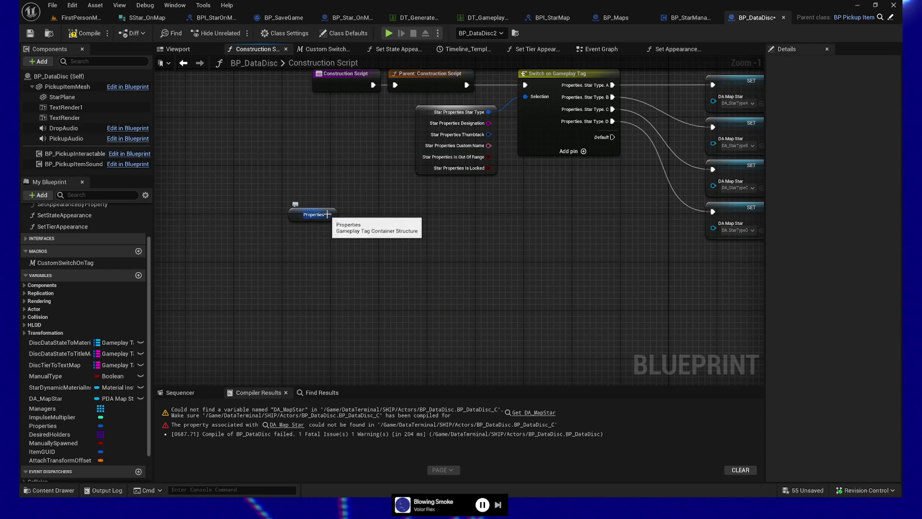
right_click(330, 214)
left_click(355, 262)
Step: Add a For Each Loop with Break over the Gameplay Tags array and position it
mouse_move(322, 219)
left_mouse_down()
mouse_move(322, 261)
mouse_move(392, 261)
left_mouse_up()
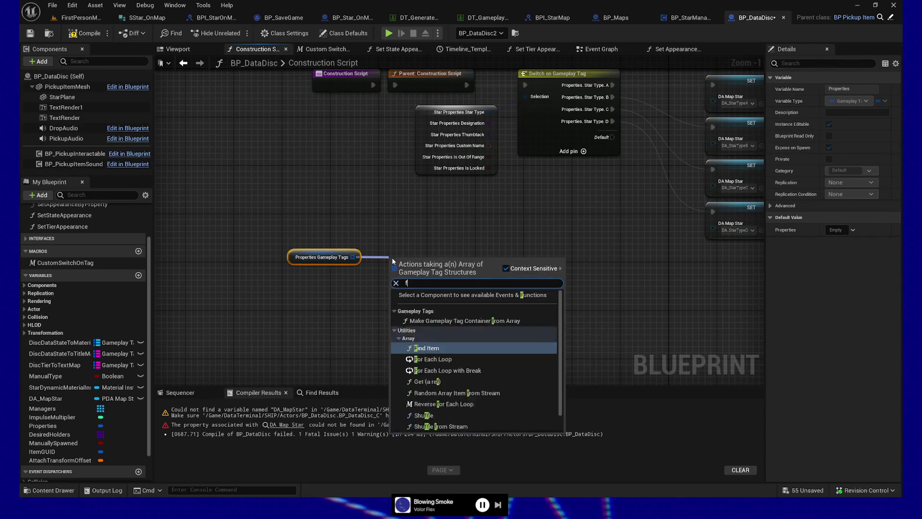
type("for each")
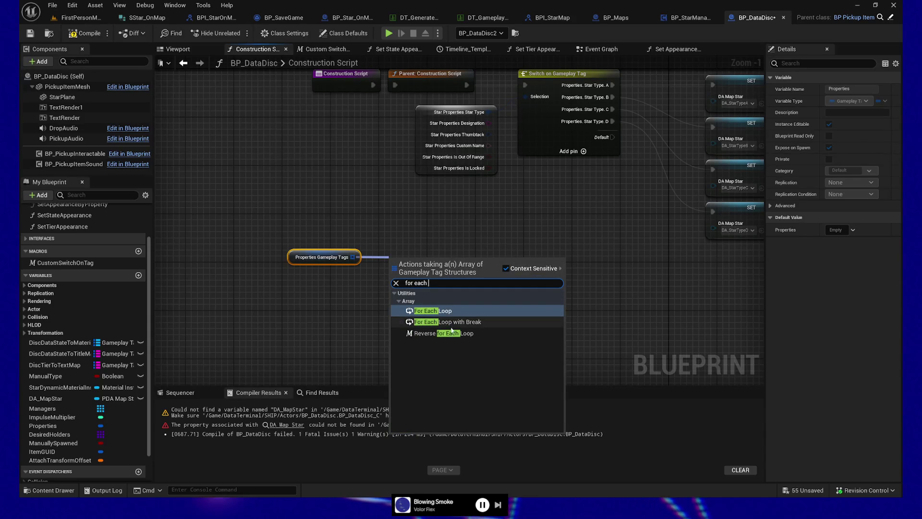
left_click(447, 311)
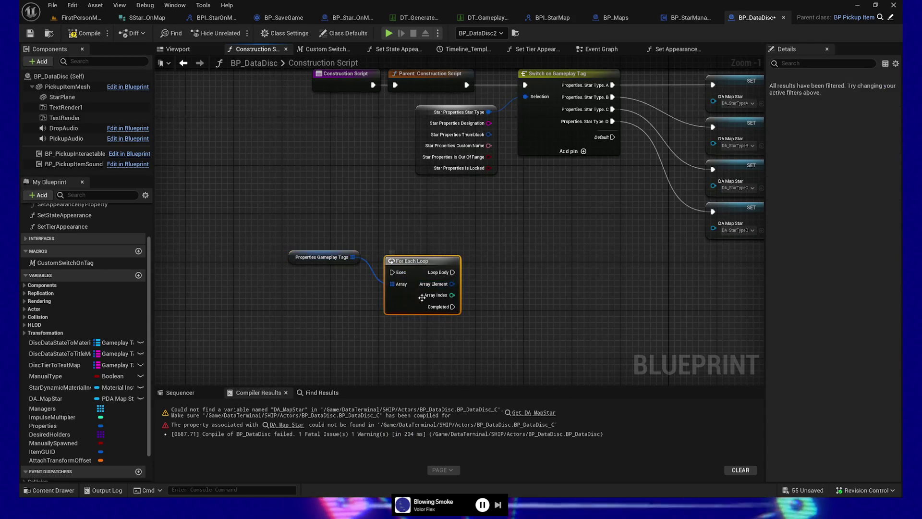
key("ctrl+z")
left_click_drag(353, 257, 400, 262)
type("for each")
key("Down")
key("Return")
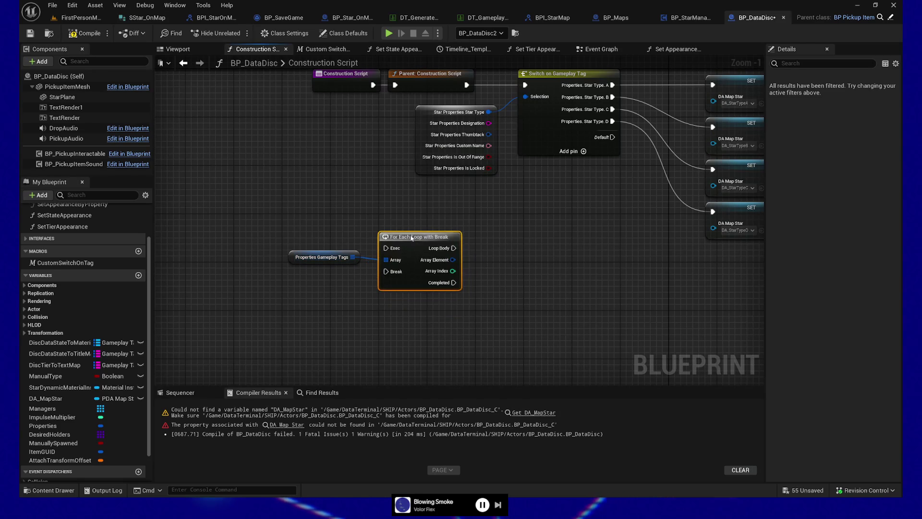
left_click_drag(423, 259, 416, 229)
mouse_move(282, 235)
left_mouse_down()
mouse_move(436, 255)
mouse_move(358, 266)
left_mouse_up()
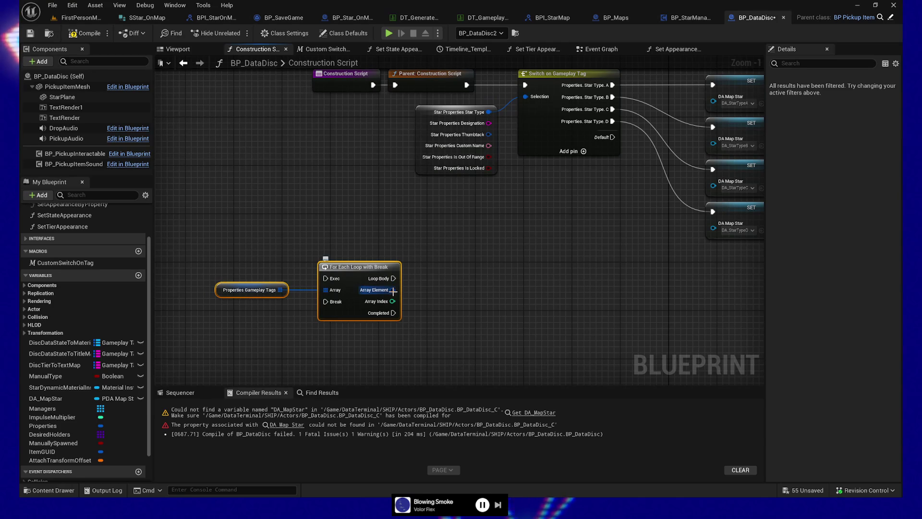
mouse_move(392, 290)
left_mouse_down()
mouse_move(469, 301)
mouse_move(458, 290)
left_mouse_up()
Step: Try Matches Tag and Has Tag nodes on the Array Element, then delete both
left_click(542, 405)
scroll(544, 416, "down", 3)
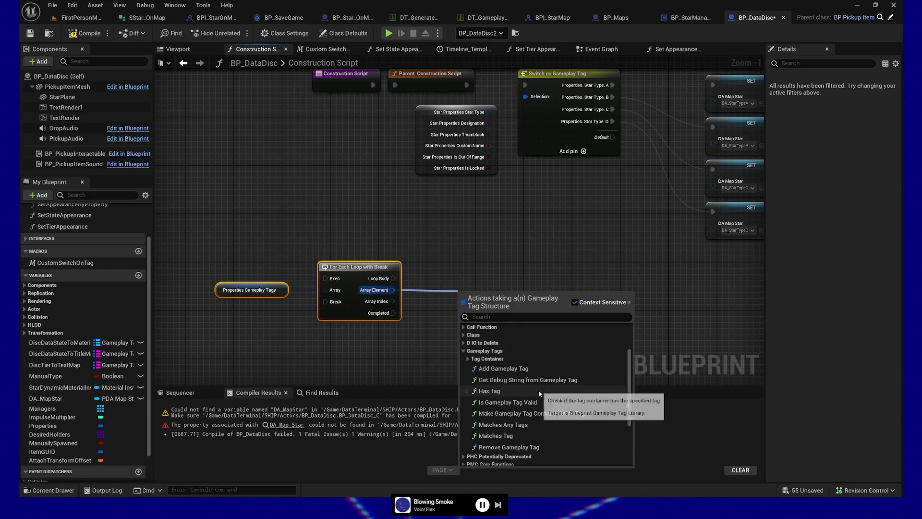
left_click(544, 435)
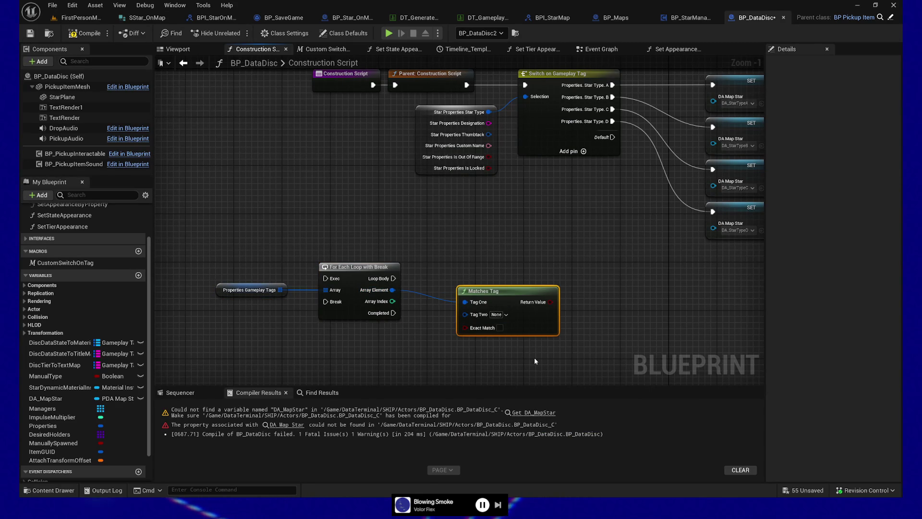
key("Delete")
left_click_drag(392, 291, 467, 306)
left_click(472, 417)
scroll(519, 432, "down", 2)
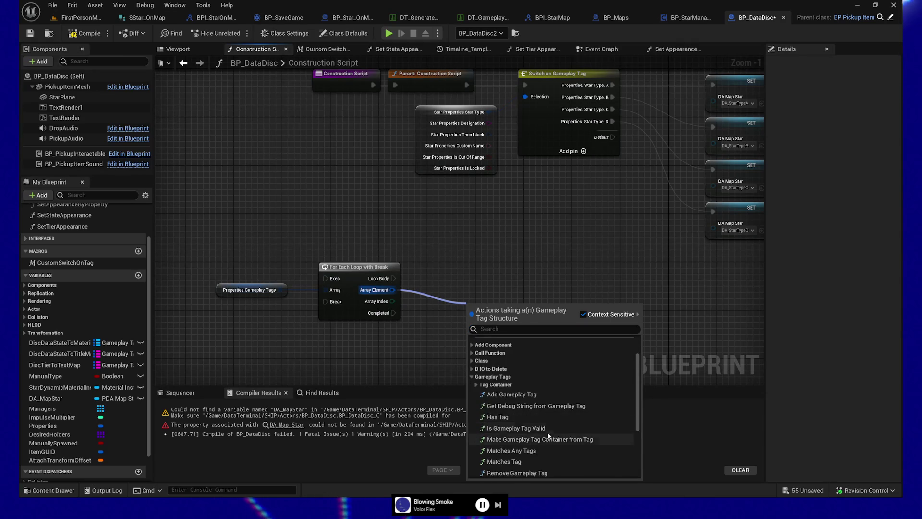
left_click(516, 417)
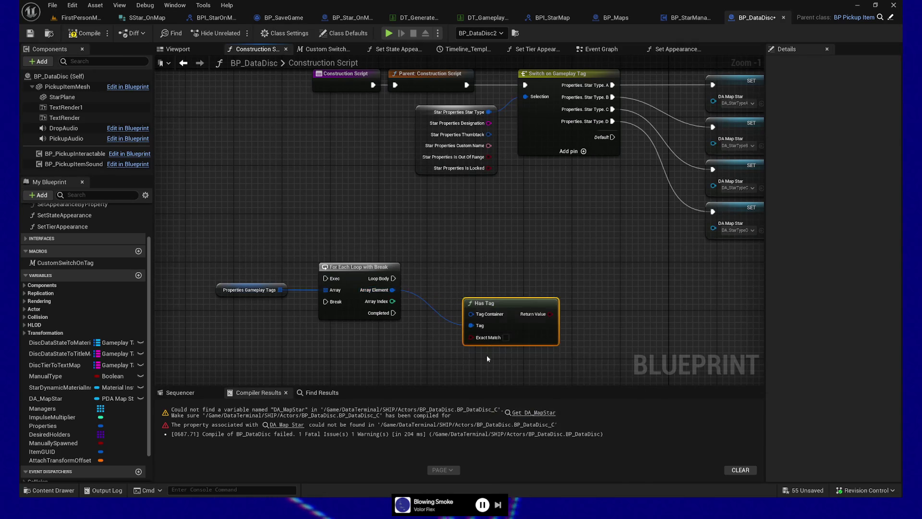
left_click_drag(504, 299, 473, 300)
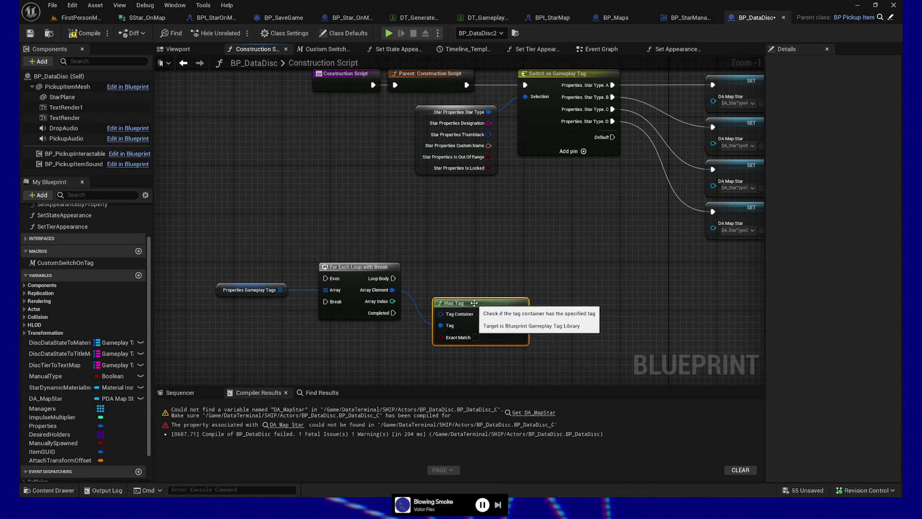
key("Delete")
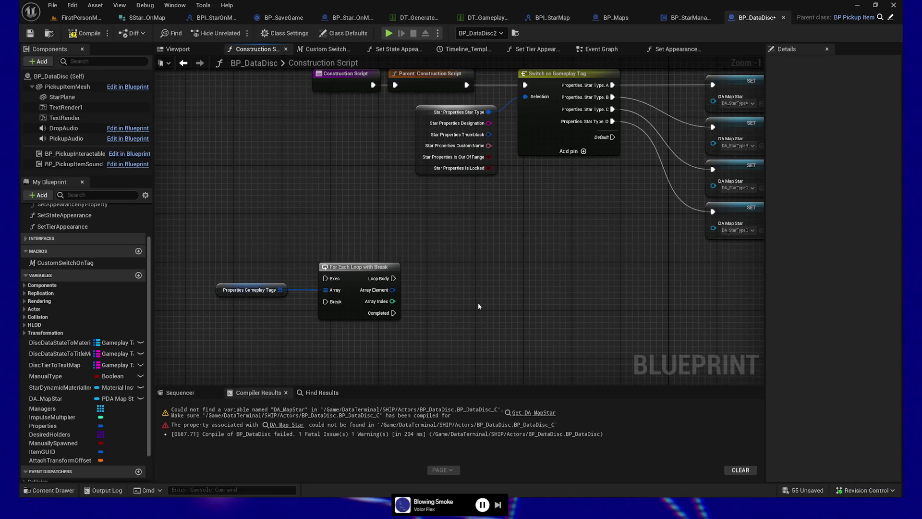
Step: Add Matches Tag with Tag Two set to Properties.StarType and drive a new Branch from it
left_click_drag(393, 289, 457, 316)
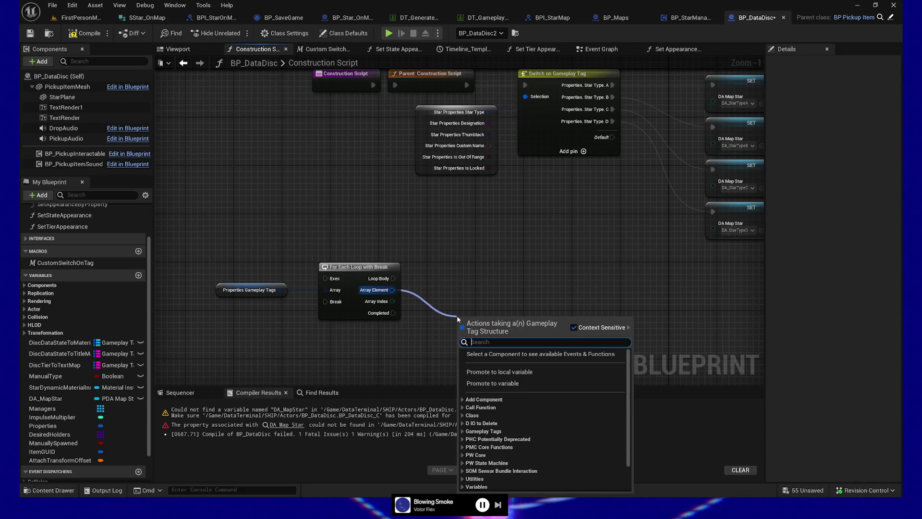
left_click(464, 431)
scroll(519, 402, "down", 3)
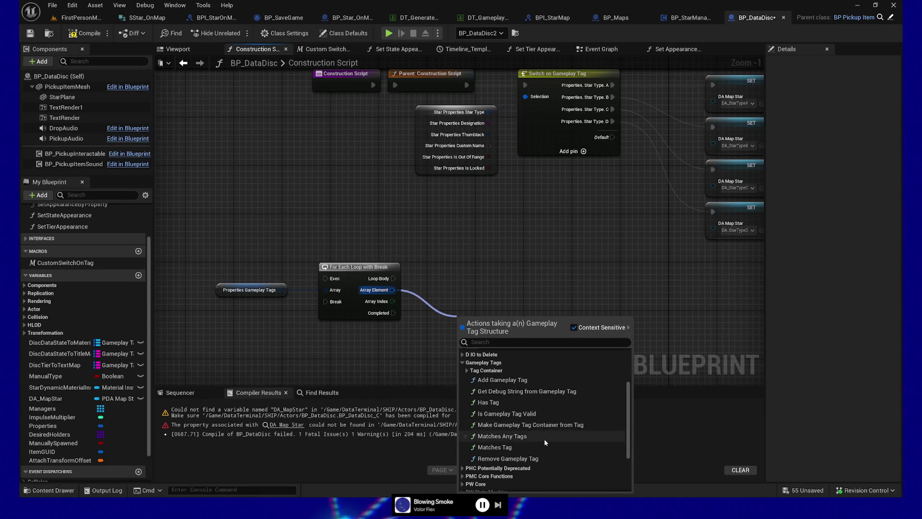
left_click(521, 448)
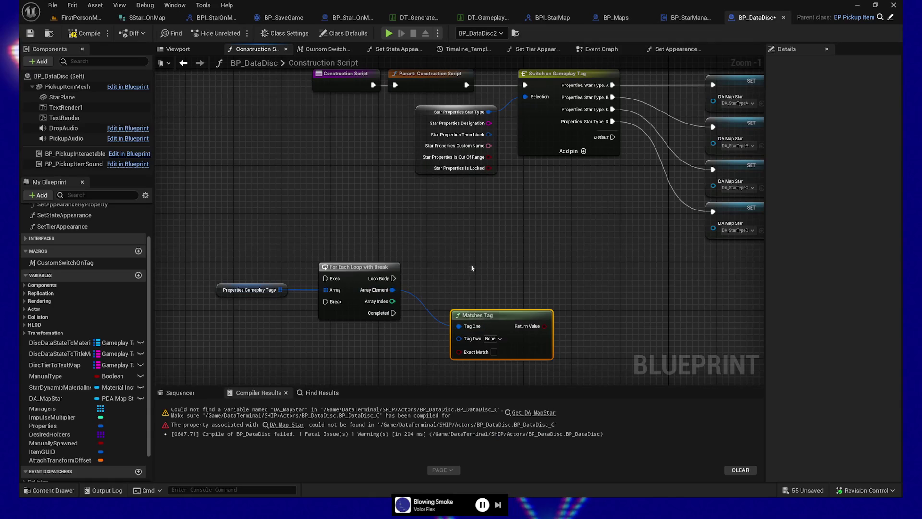
left_click(498, 339)
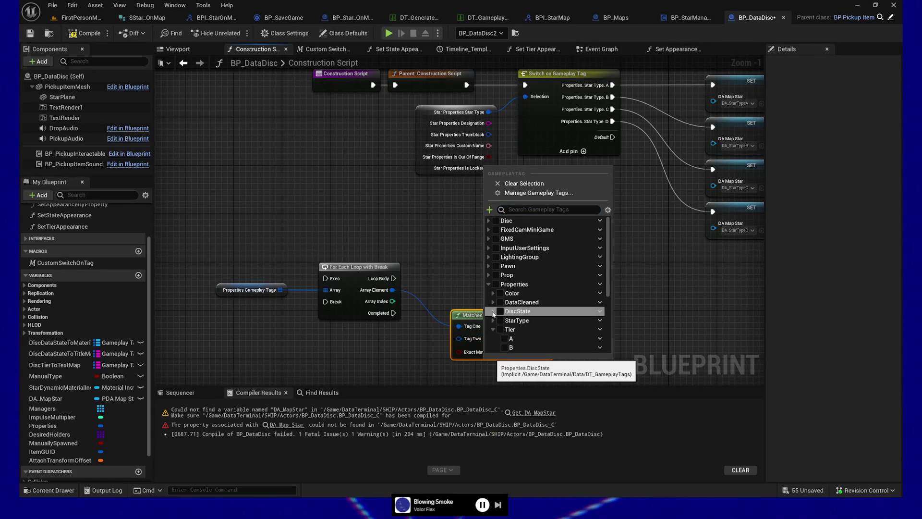
left_click(500, 320)
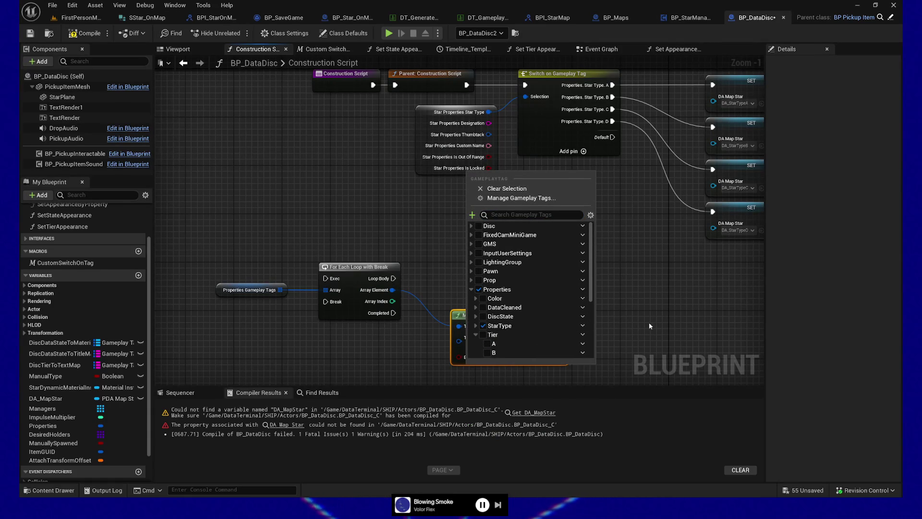
left_click(476, 326)
scroll(499, 326, "down", 1)
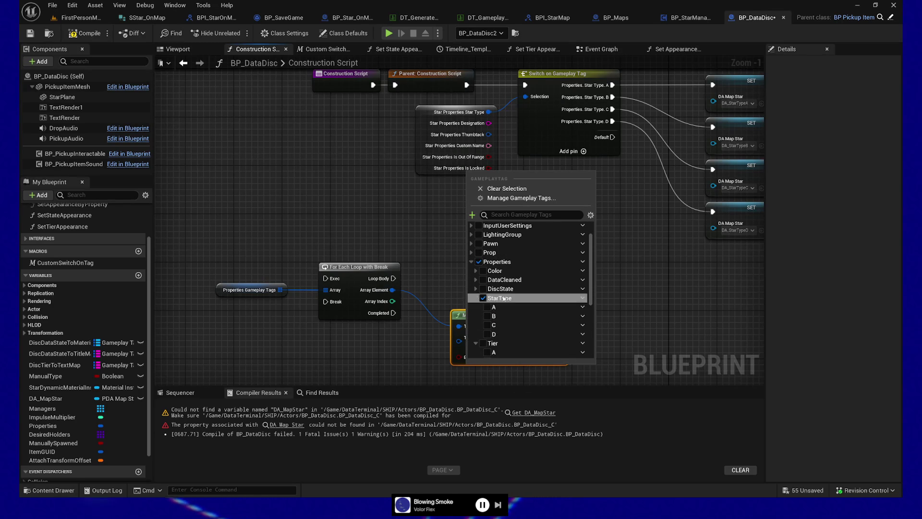
key("Escape")
left_click_drag(561, 325, 600, 269)
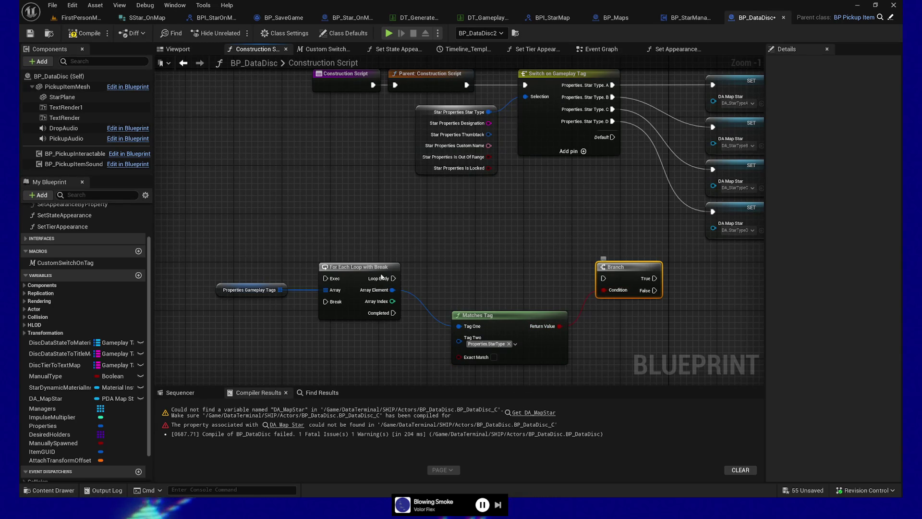
Step: Connect the Loop Body to Branch and move Matches Tag up beside Branch
left_click_drag(392, 279, 604, 278)
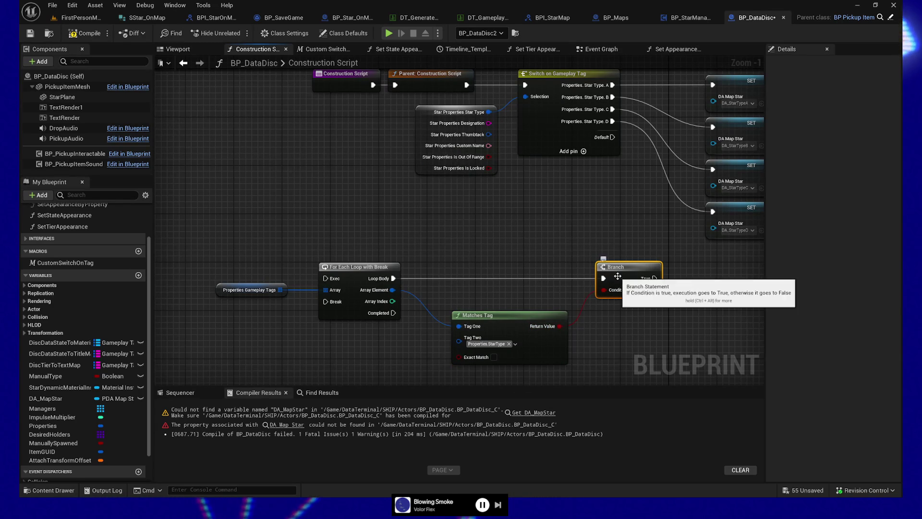
left_click(363, 267, "ctrl")
left_click_drag(511, 309, 617, 250)
left_click_drag(609, 284, 578, 284)
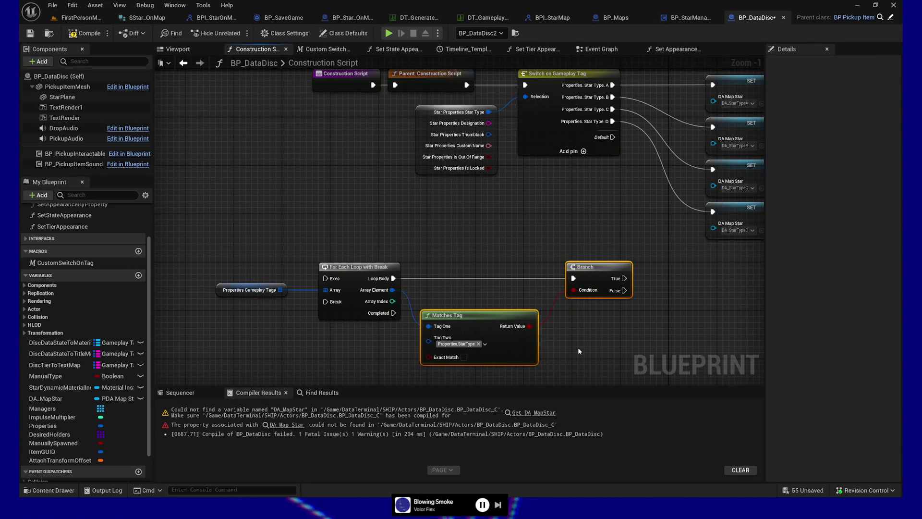
left_click_drag(579, 351, 566, 351)
left_click(618, 295)
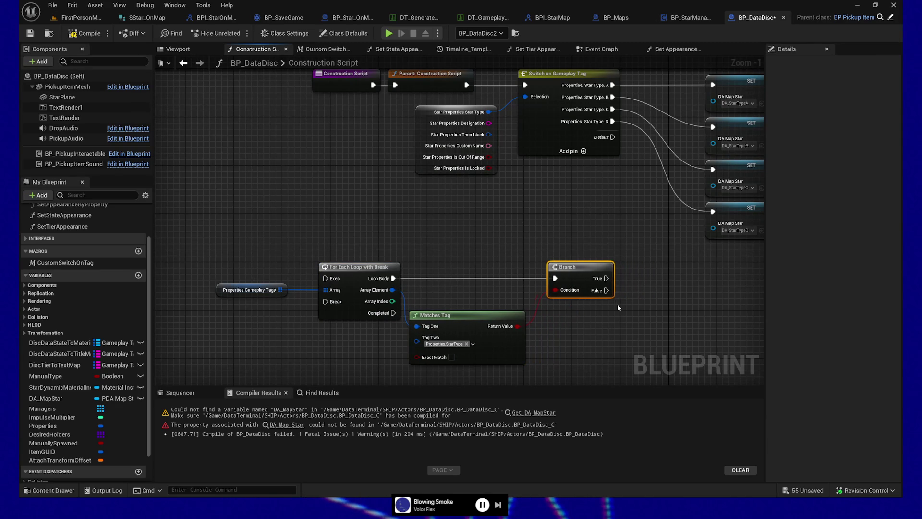
left_click_drag(617, 295, 596, 296)
left_click_drag(480, 318, 480, 294)
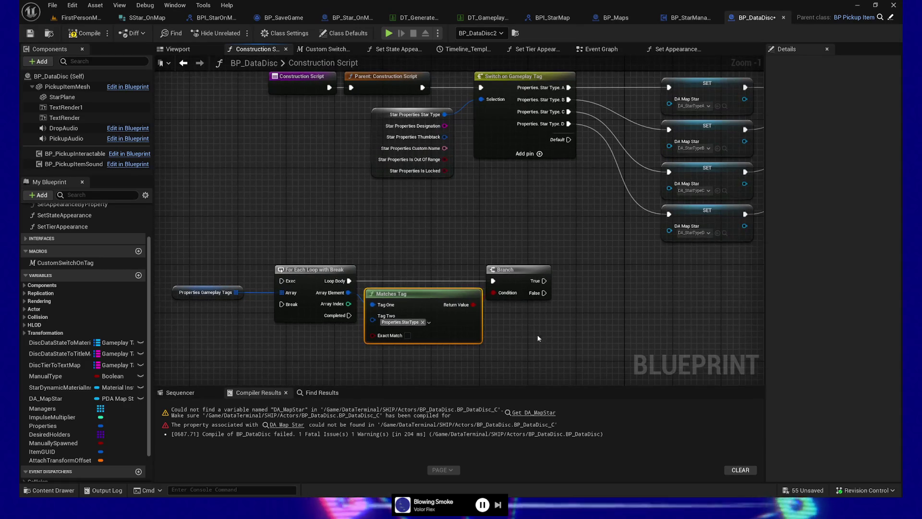
Step: Regroup the loop nodes and wire Array Element into Matches Tag Tag One and Switch Selection
left_click_drag(244, 237, 548, 336)
left_click_drag(408, 307, 346, 314)
mouse_move(650, 284)
left_mouse_down()
mouse_move(626, 328)
mouse_move(604, 327)
left_mouse_up()
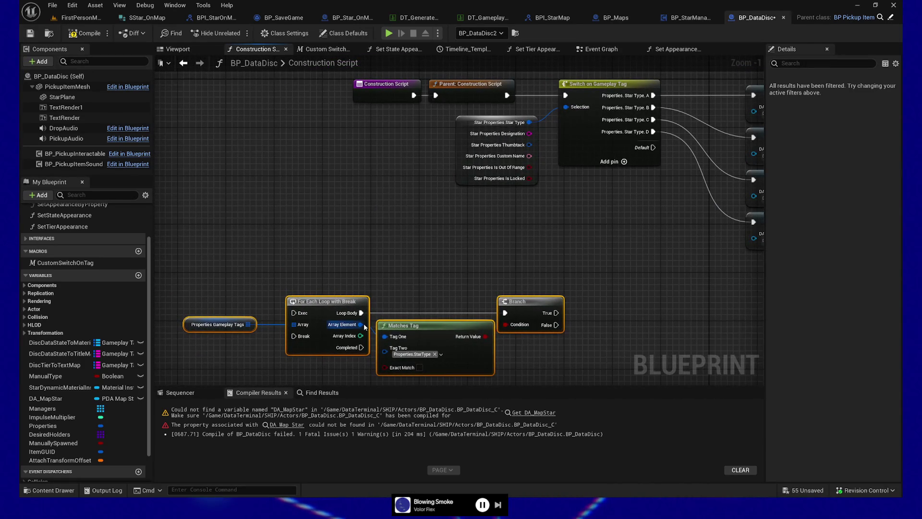
mouse_move(581, 380)
left_mouse_down()
mouse_move(385, 317)
mouse_move(438, 327)
left_mouse_up()
left_click_drag(586, 386, 586, 379)
left_click_drag(423, 318, 429, 318)
mouse_move(360, 317)
left_mouse_down()
mouse_move(378, 373)
mouse_move(381, 332)
mouse_move(524, 325)
mouse_move(586, 272)
mouse_move(649, 70)
mouse_move(552, 394)
mouse_move(567, 306)
left_mouse_up()
left_click_drag(601, 378, 612, 237)
Step: Delete the Break Star Properties node and wire Branch True to the loop's Break
left_click(488, 226)
key("Delete")
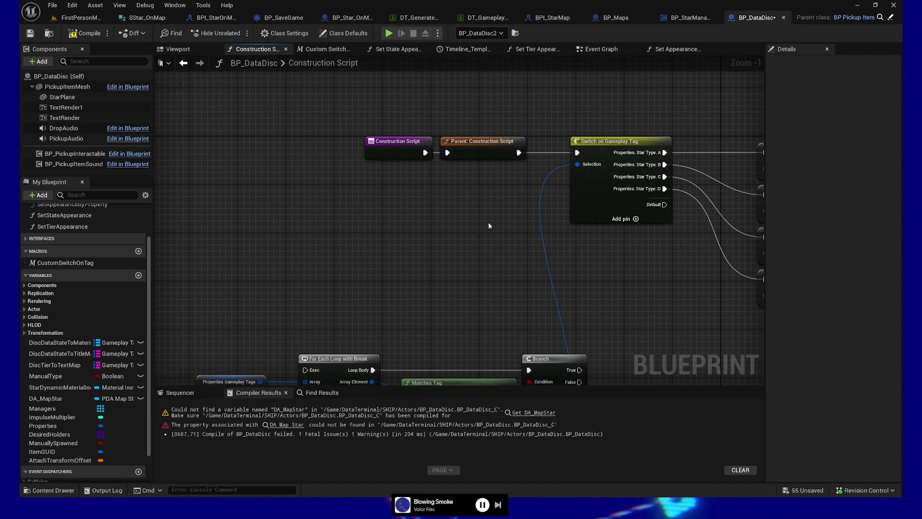
left_click_drag(489, 281, 489, 164)
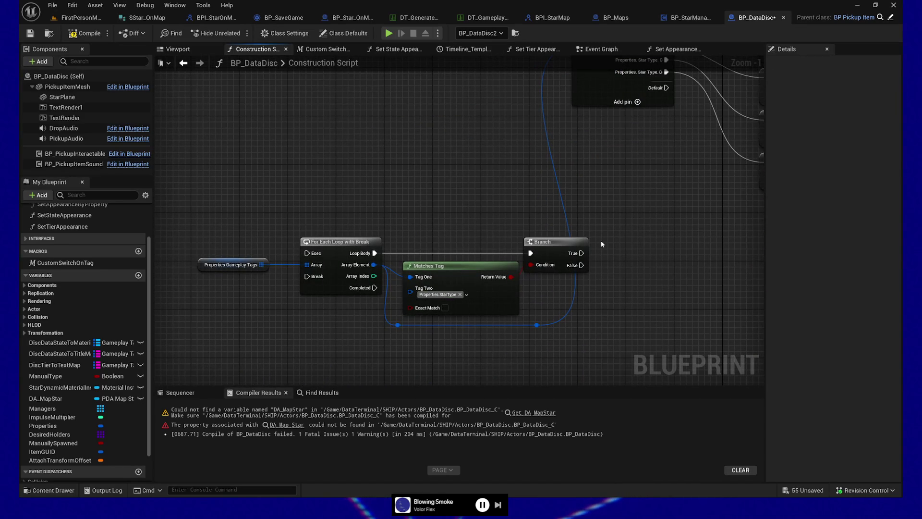
mouse_move(582, 253)
left_mouse_down()
mouse_move(360, 210)
mouse_move(302, 257)
mouse_move(308, 277)
left_mouse_up()
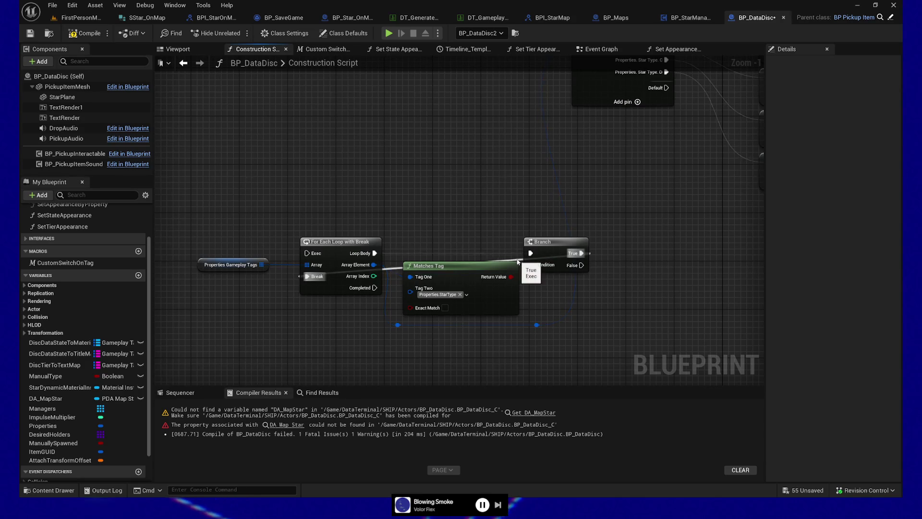
Step: Add two reroute points on the Break wire, aligned with Branch and the loop node
double_click(512, 253)
left_click_drag(537, 225, 543, 217)
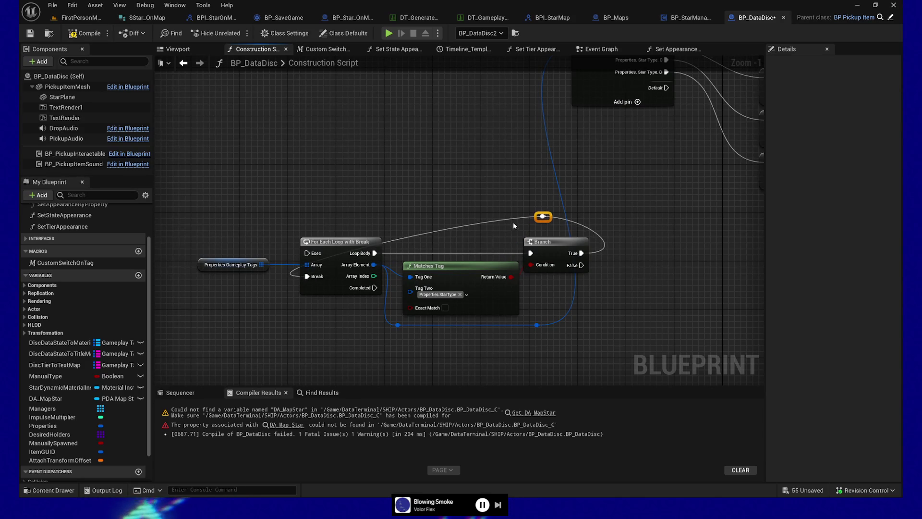
double_click(505, 217)
left_click_drag(474, 199, 550, 225)
left_click(542, 217)
left_click(542, 242, "ctrl")
key("shift+d")
left_click(506, 216)
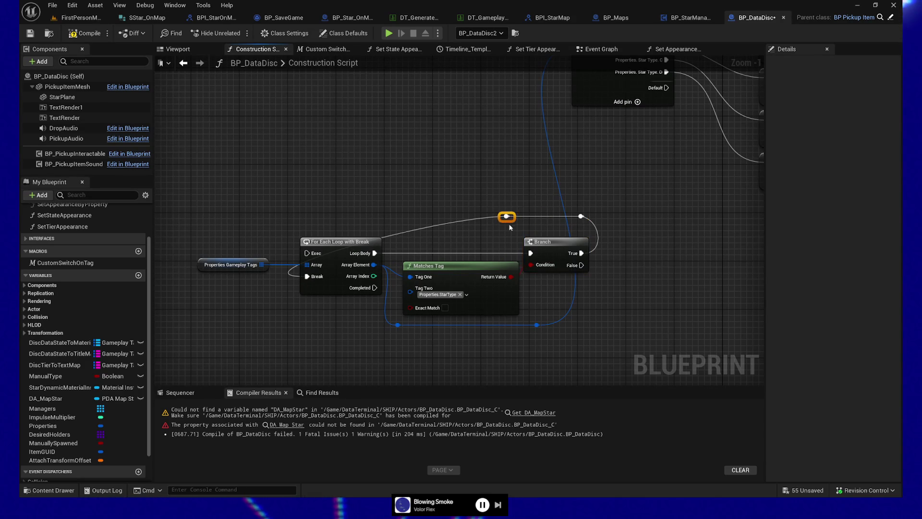
left_click(346, 241, "ctrl")
key("shift+a")
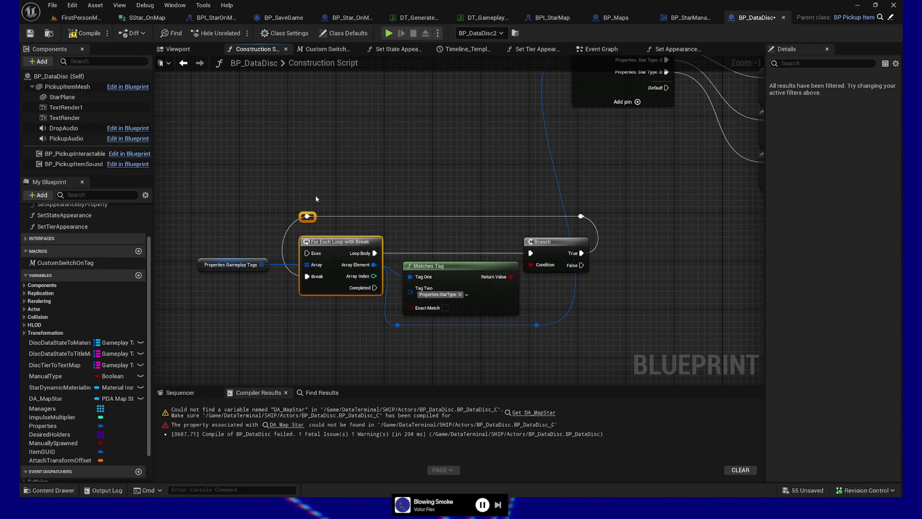
Step: Straighten the lower reroutes, shift the Matches Tag group right, and wire Completed to the Switch
left_click_drag(383, 309, 574, 290)
key("Up")
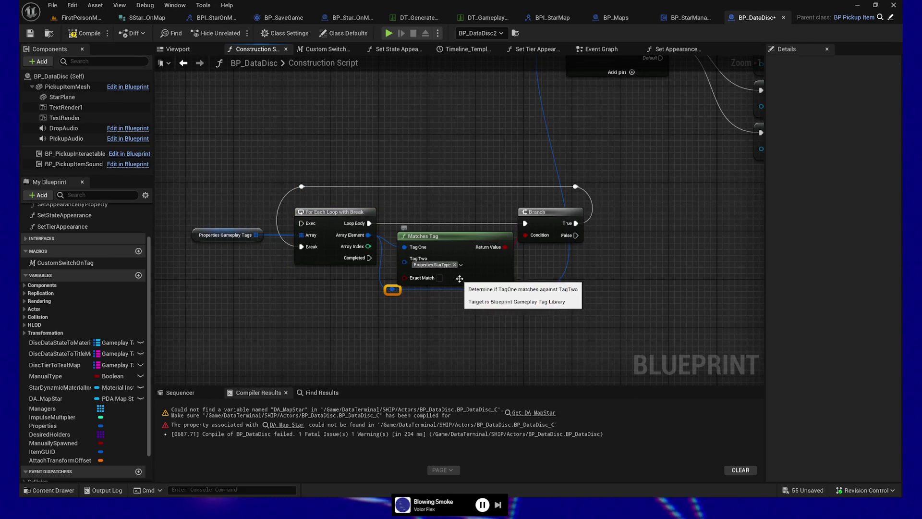
left_click_drag(391, 172, 604, 309)
key("Right")
key("Right")
key("Right")
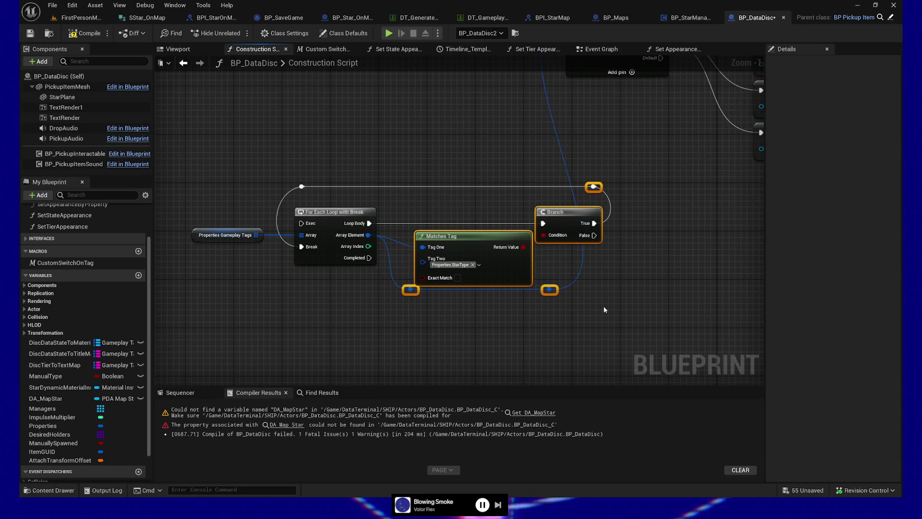
mouse_move(314, 370)
left_mouse_down()
mouse_move(534, 76)
mouse_move(516, 96)
mouse_move(519, 118)
left_mouse_up()
left_click_drag(397, 195, 443, 190)
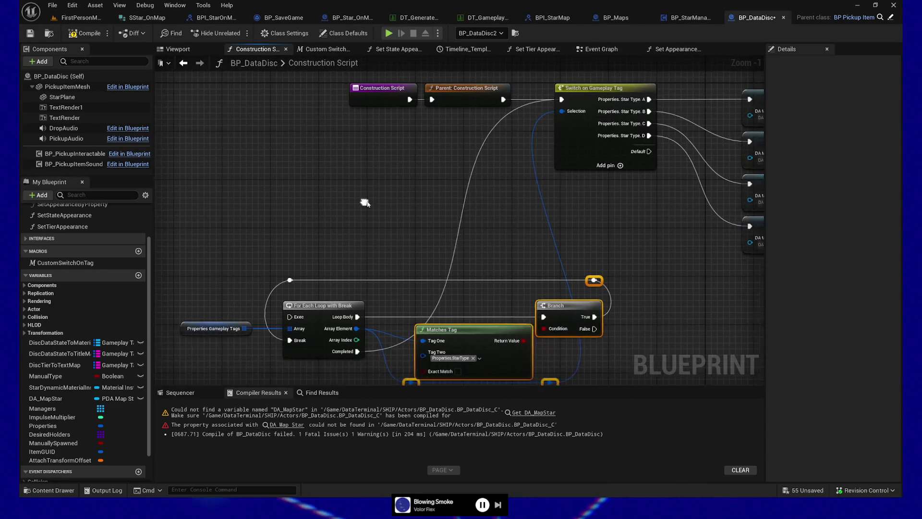
Step: Wire Parent: Construction Script into the For Each Loop exec and move the script nodes left
left_click_drag(439, 142, 474, 136)
mouse_move(539, 114)
left_mouse_down()
mouse_move(319, 321)
mouse_move(325, 330)
left_mouse_up()
left_click_drag(427, 101, 543, 164)
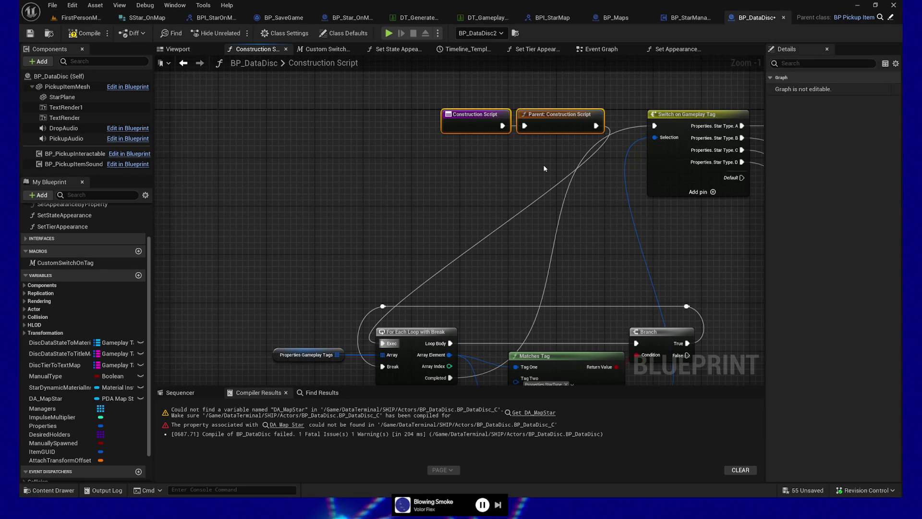
key("Left")
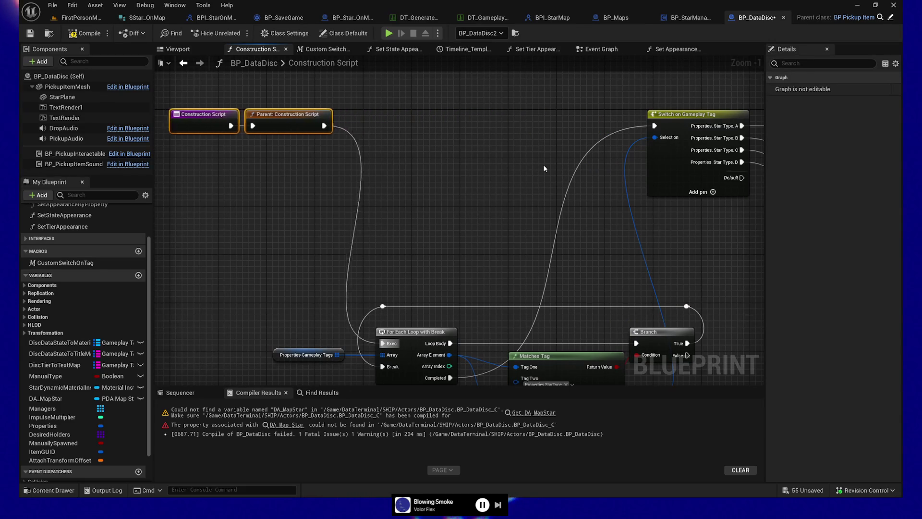
mouse_move(507, 202)
left_mouse_down()
mouse_move(487, 174)
mouse_move(507, 183)
left_mouse_up()
Step: Raise the loop, tag and branch group into one row with the script nodes
left_click_drag(206, 212, 659, 348)
mouse_move(424, 315)
left_mouse_down()
mouse_move(375, 193)
mouse_move(357, 176)
mouse_move(412, 252)
mouse_move(418, 225)
left_mouse_up()
left_click_drag(166, 139, 322, 195)
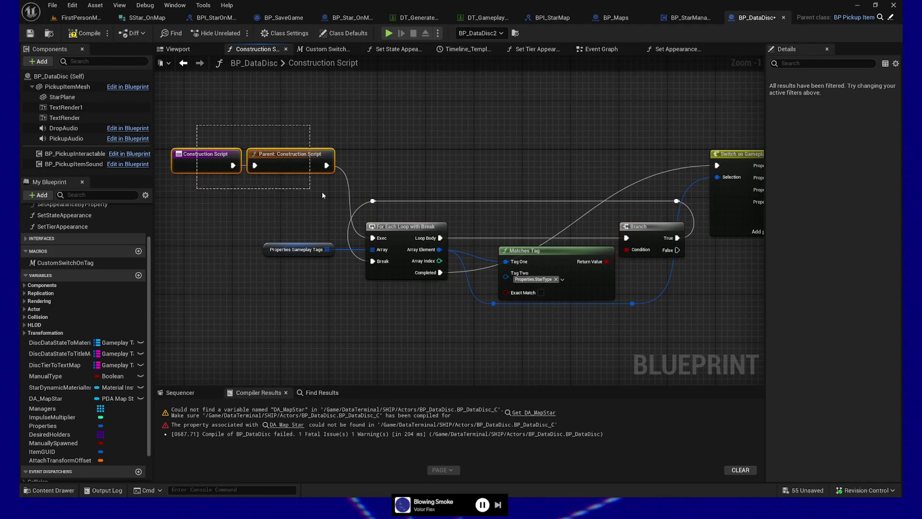
left_click_drag(293, 154, 189, 154)
mouse_move(307, 173)
left_mouse_down()
mouse_move(488, 286)
mouse_move(692, 308)
left_mouse_up()
left_click_drag(584, 247, 572, 183)
left_click_drag(619, 302, 525, 315)
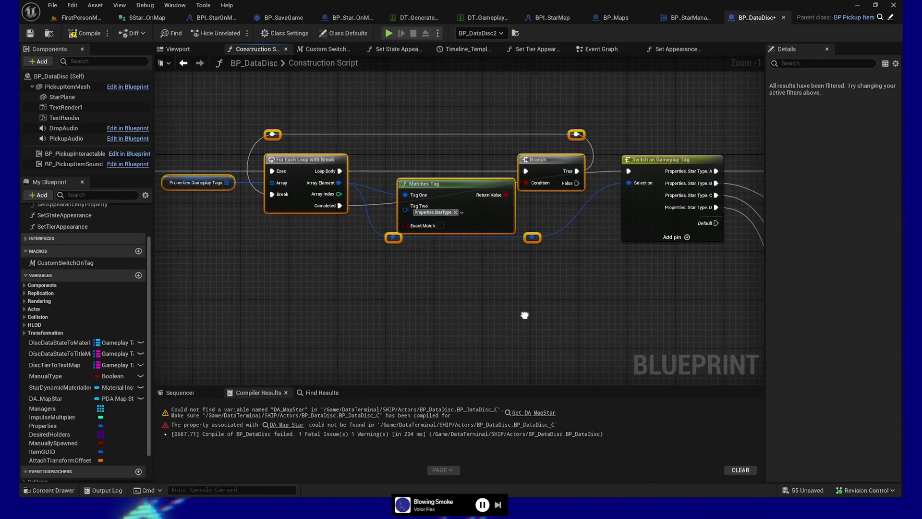
Step: Add reroute nodes on the Completed wire leading into Switch on Gameplay Tag
double_click(604, 165)
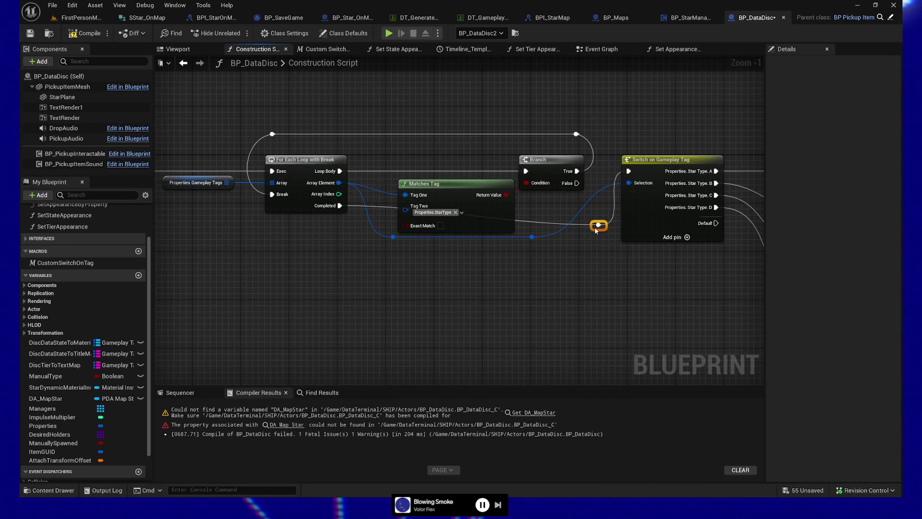
double_click(557, 250)
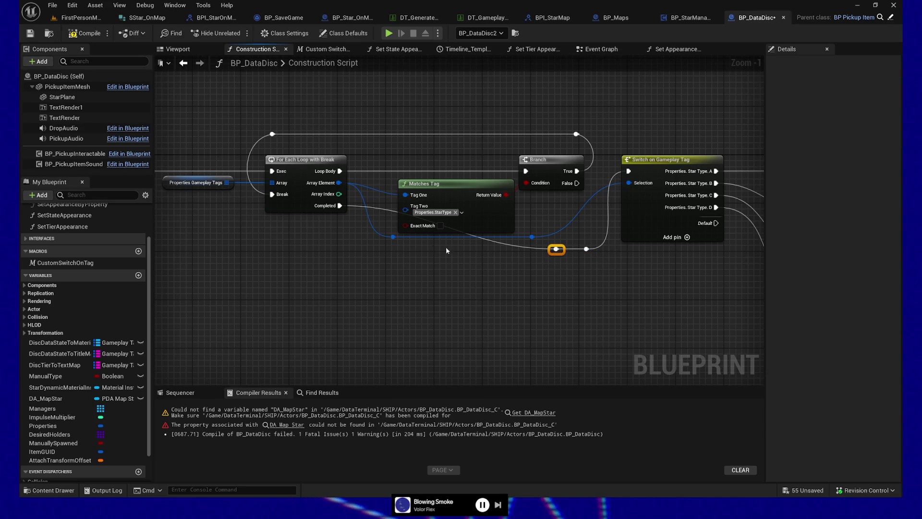
left_click_drag(402, 255, 387, 246)
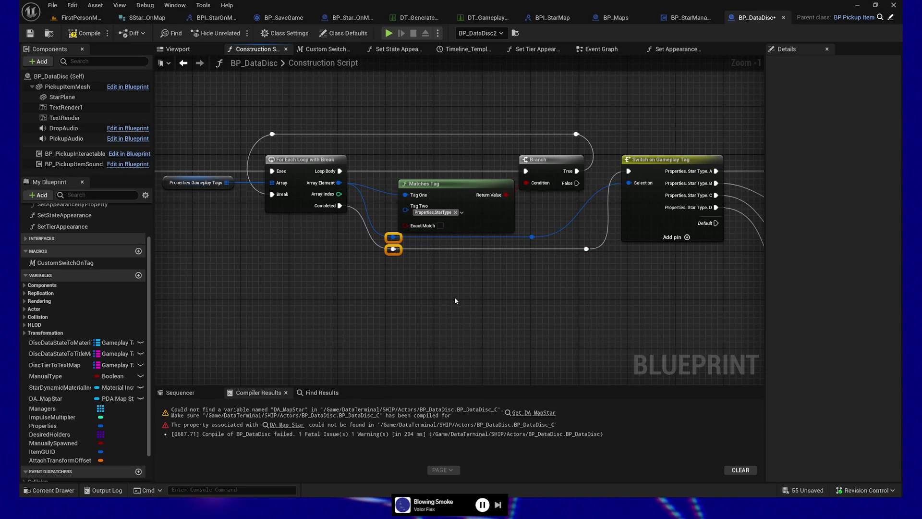
mouse_move(556, 312)
left_mouse_down()
mouse_move(494, 321)
mouse_move(570, 315)
mouse_move(629, 325)
mouse_move(341, 330)
left_mouse_up()
double_click(403, 193)
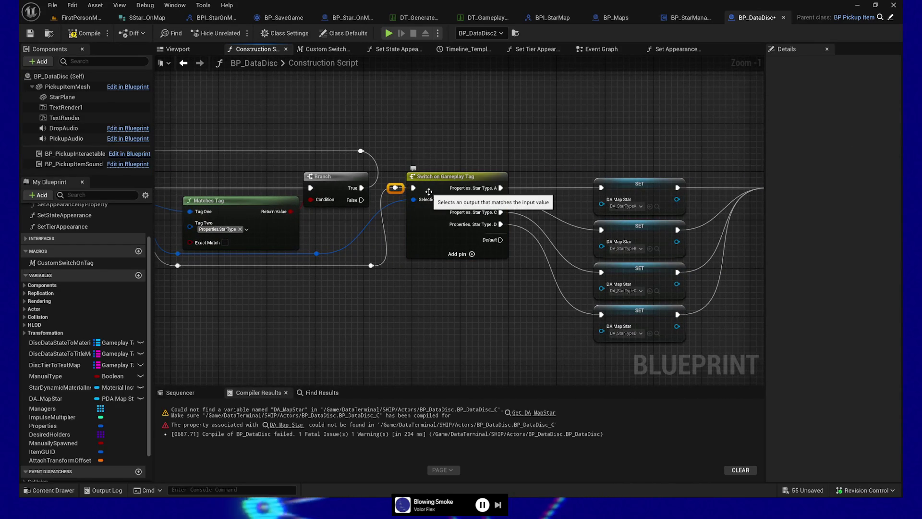
Step: Reconnect the wire to the Star Type D output and locate the erroring DA Map Star node
mouse_move(346, 323)
left_mouse_down()
mouse_move(512, 301)
mouse_move(380, 302)
mouse_move(413, 240)
left_mouse_up()
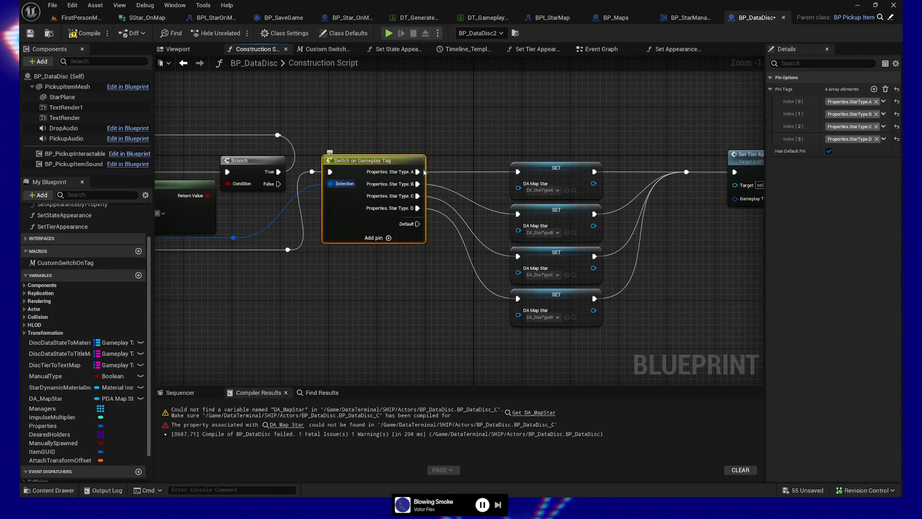
mouse_move(435, 210)
left_mouse_down()
mouse_move(400, 216)
mouse_move(426, 103)
left_mouse_up()
left_click_drag(606, 291, 344, 308)
mouse_move(599, 228)
left_mouse_down()
mouse_move(434, 281)
mouse_move(300, 276)
left_mouse_up()
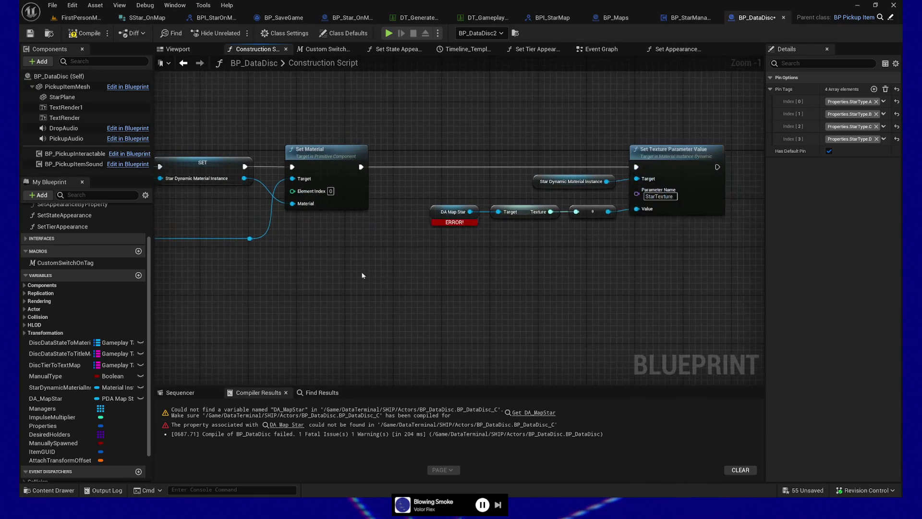
left_click_drag(562, 274, 498, 271)
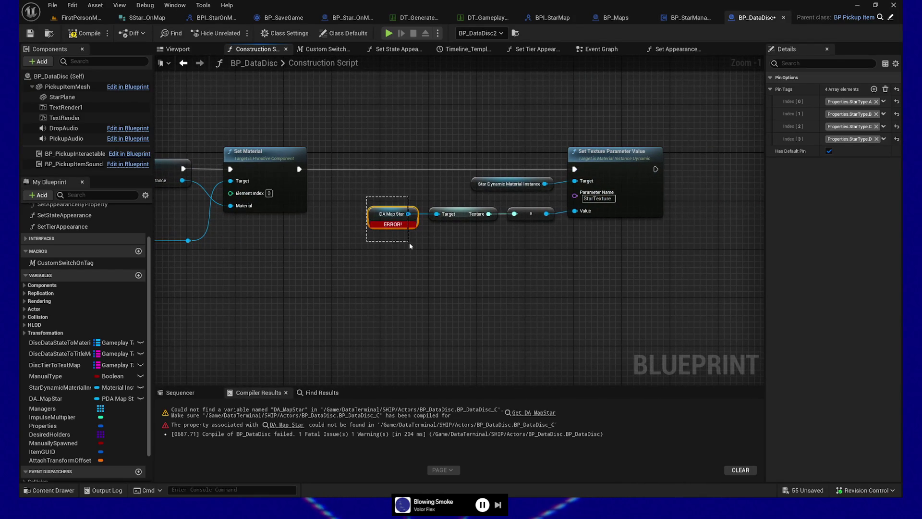
Step: Inspect the erroring DA Map Star node and the SET nodes beside the switch
left_click_drag(409, 244, 409, 243)
left_click_drag(210, 361, 258, 321)
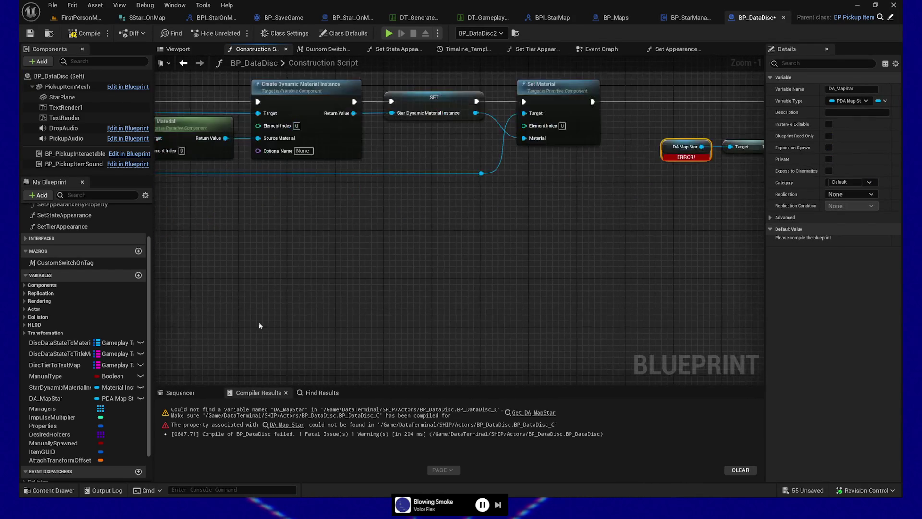
scroll(538, 283, "down", 2)
left_click_drag(309, 303, 245, 307)
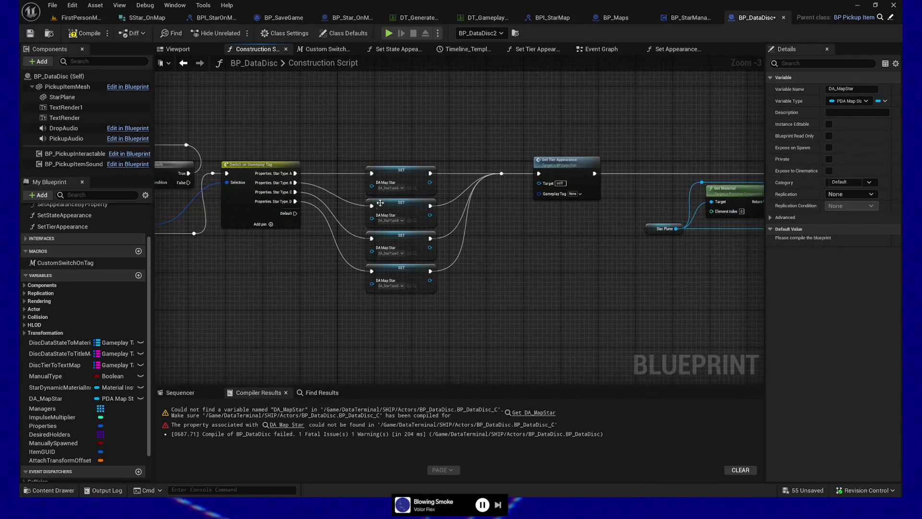
left_click(399, 170)
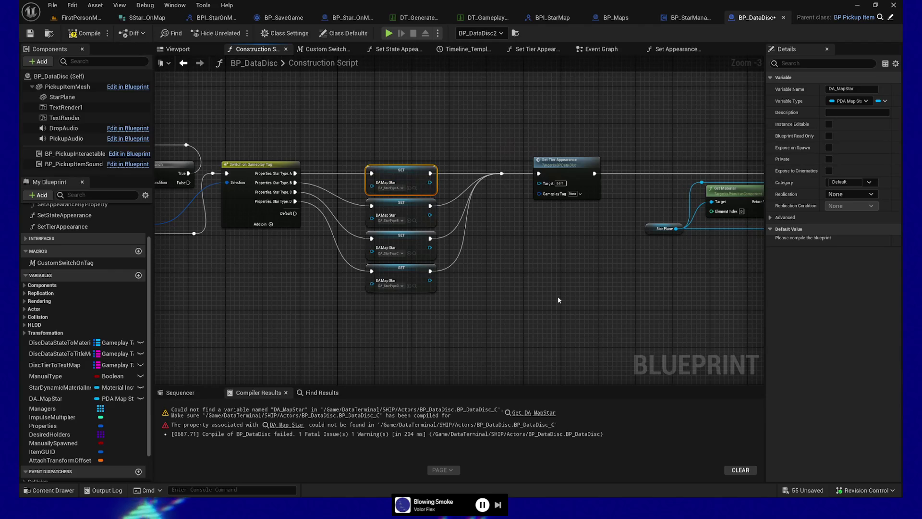
scroll(638, 300, "up", 2)
mouse_move(330, 294)
left_mouse_down()
mouse_move(375, 300)
mouse_move(559, 229)
mouse_move(521, 247)
left_mouse_up()
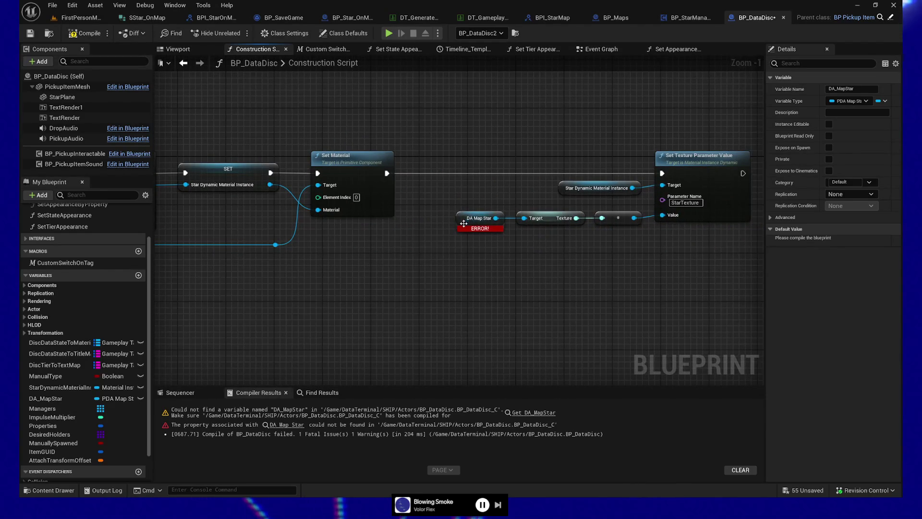
Step: Refresh the DA Map Star node, compile BP_DataDisc, and return to FirstPersonMap
right_click(463, 223)
left_click(504, 290)
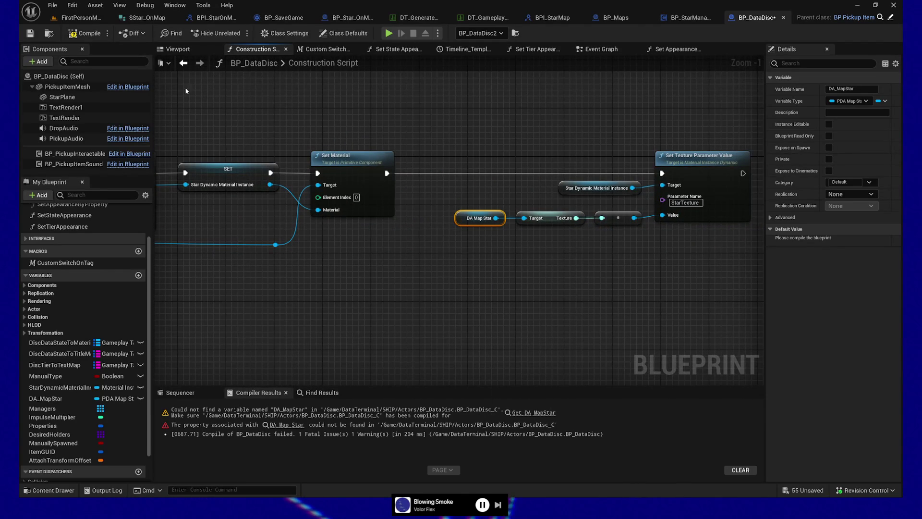
left_click(72, 34)
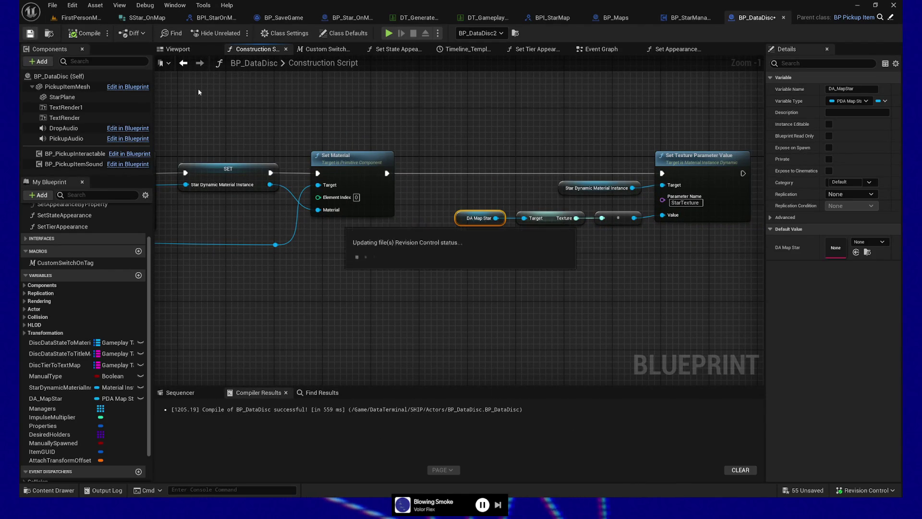
left_click_drag(483, 157, 277, 157)
left_click(79, 19)
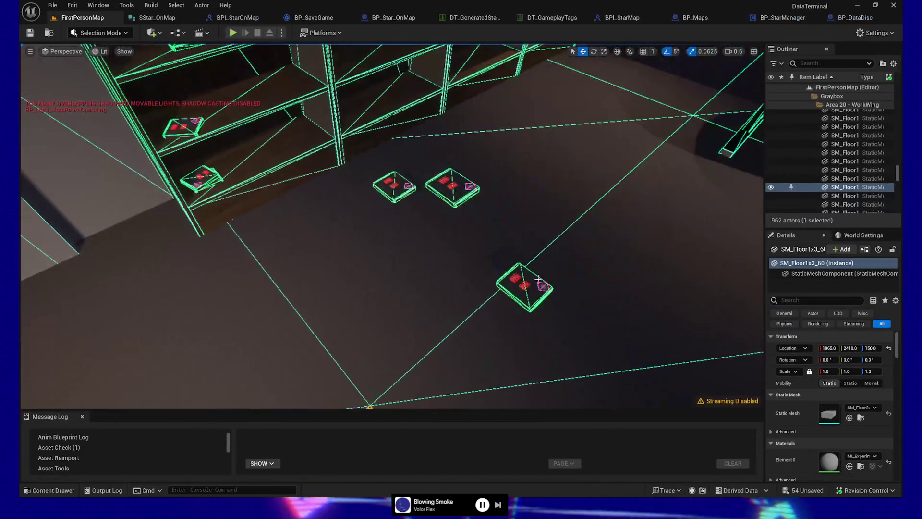
Step: Add the Properties.StarType.D tag to the selected data disc's Properties
left_click(538, 279)
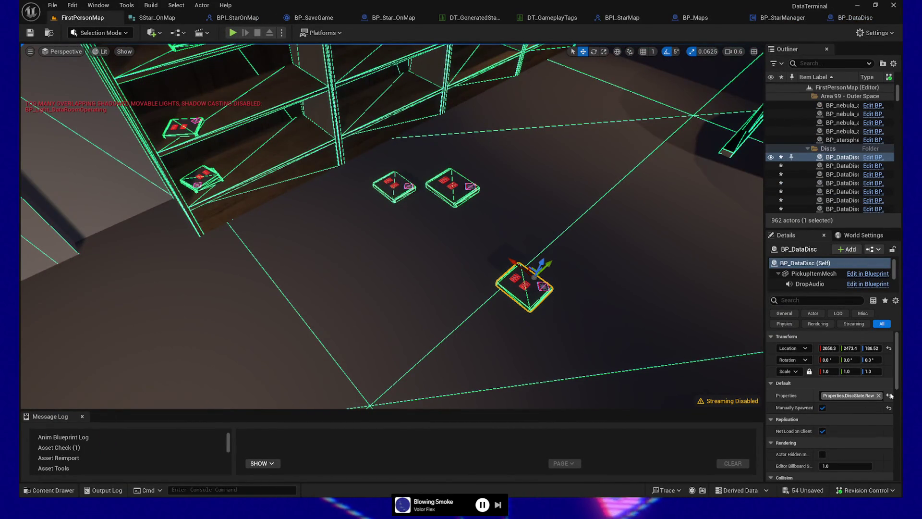
left_click(848, 395)
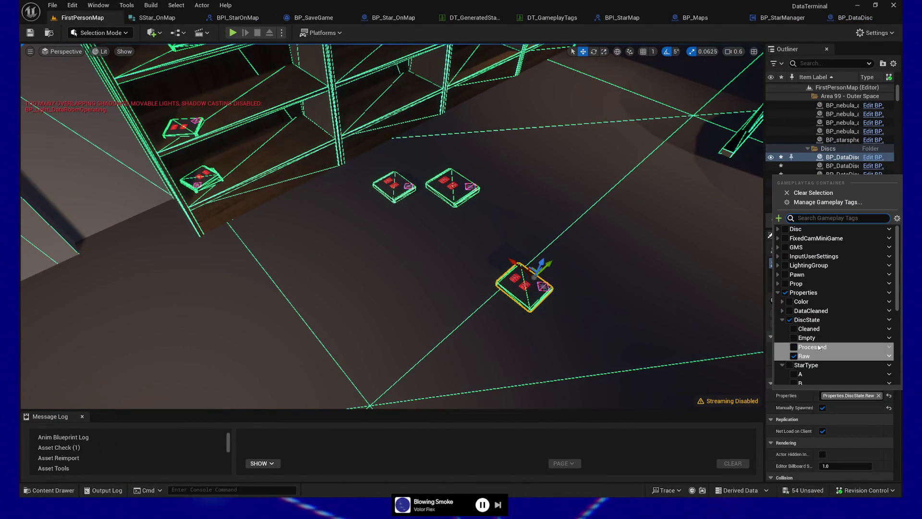
scroll(812, 353, "down", 2)
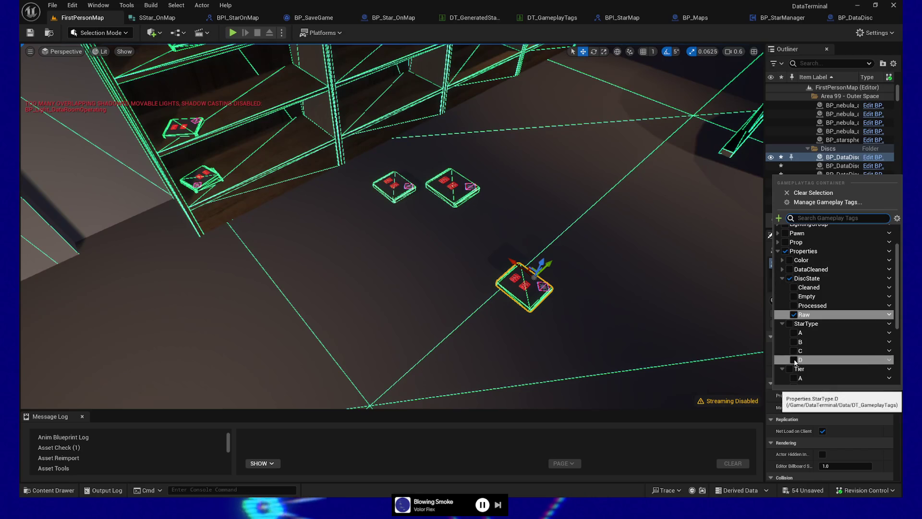
left_click(796, 359)
Step: Play the level starting from an open floor spot
left_click_drag(478, 342, 356, 355)
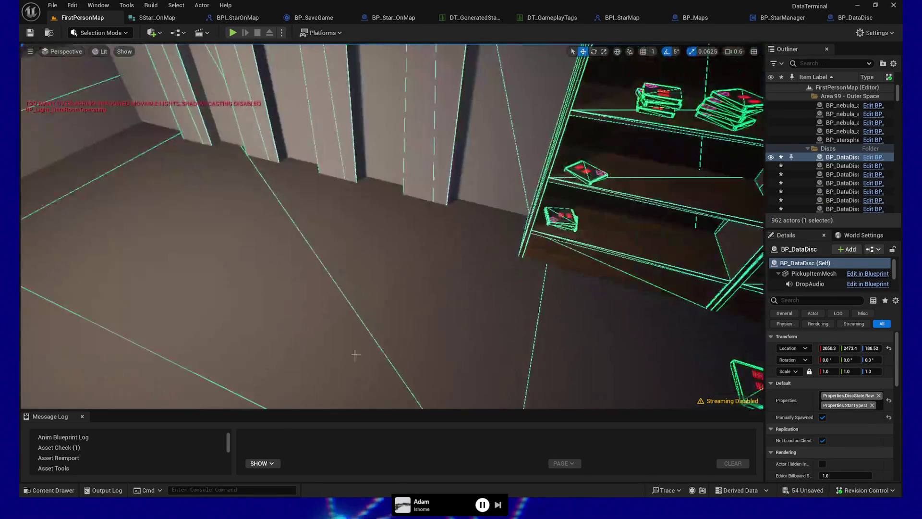
right_click(355, 355)
left_click(375, 354)
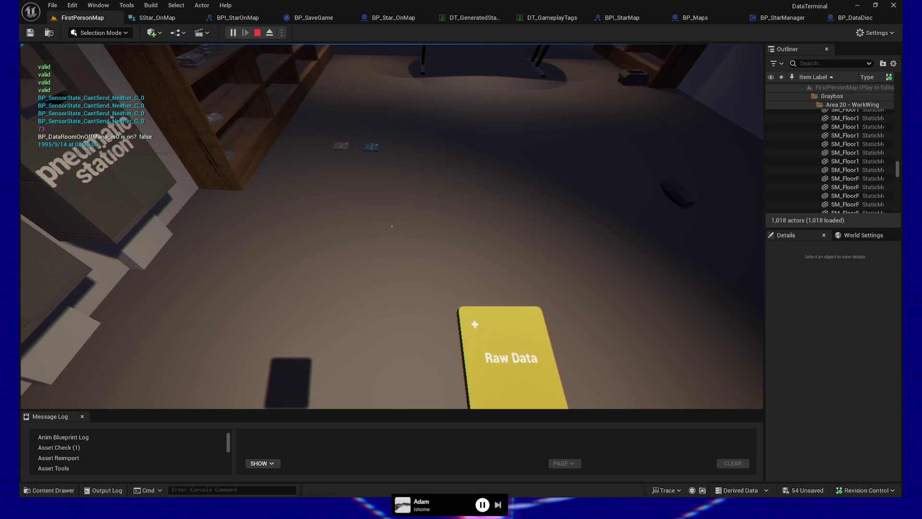
left_click(392, 226)
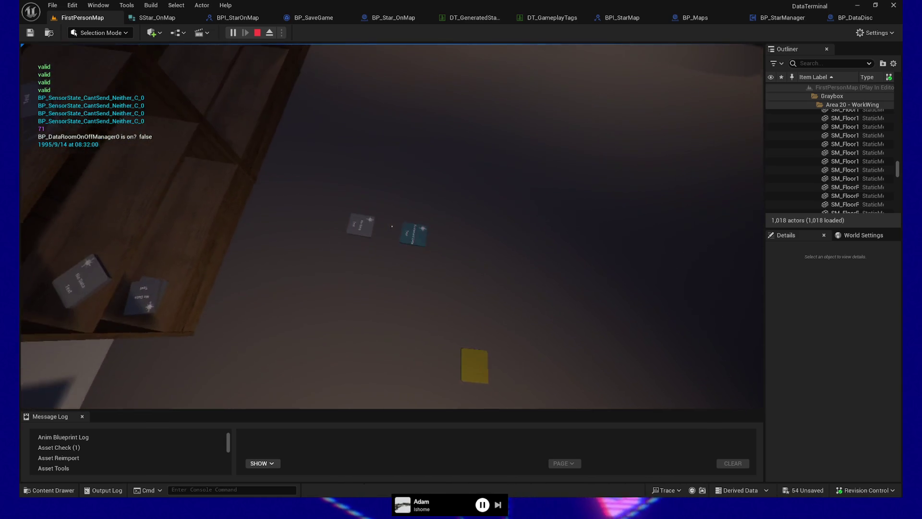
left_click(392, 226)
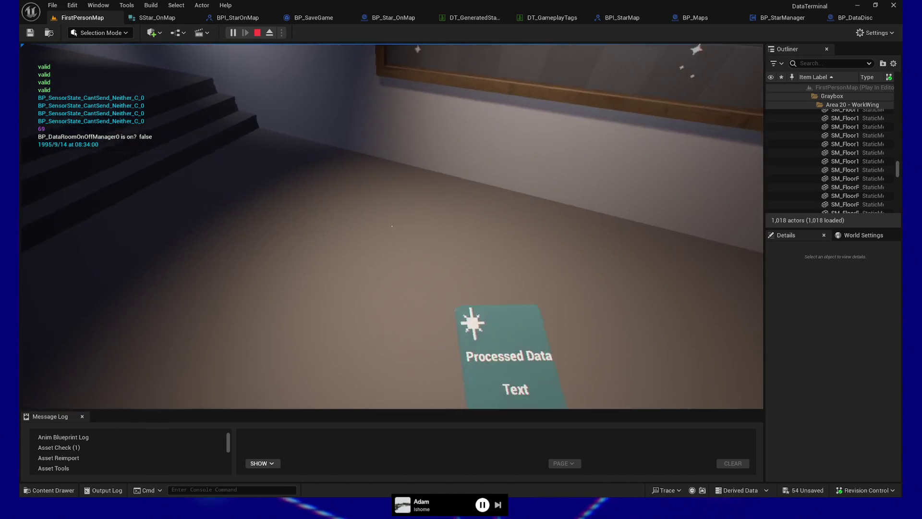
left_click(392, 226)
key("Escape")
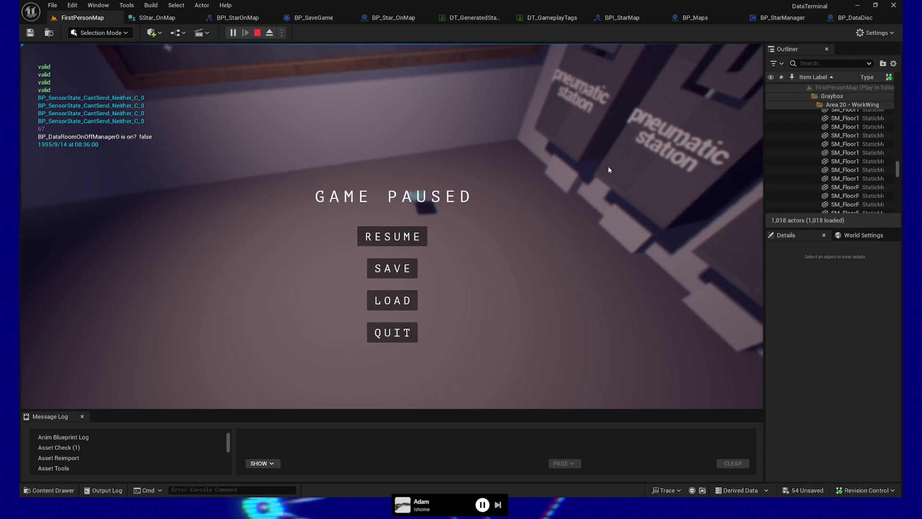
left_click(392, 334)
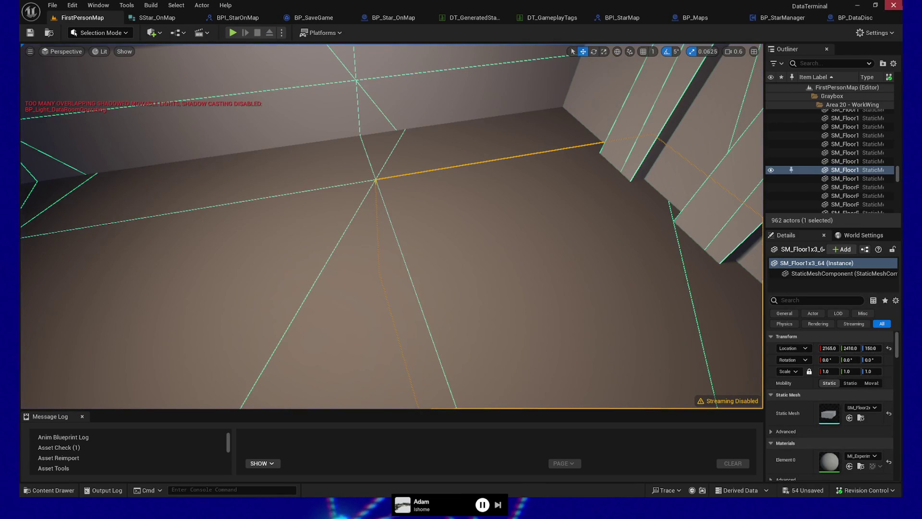
Step: Switch to BP_DataDisc's Construction Script and frame the loop, branch and switch nodes
left_click(866, 18)
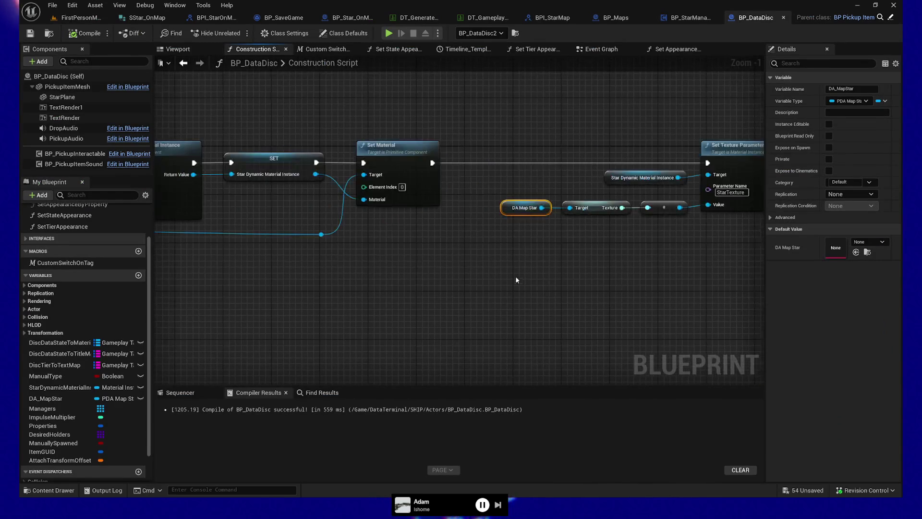
mouse_move(523, 261)
left_mouse_down()
mouse_move(597, 313)
mouse_move(483, 274)
mouse_move(494, 311)
left_mouse_up()
scroll(494, 310, "up", 1)
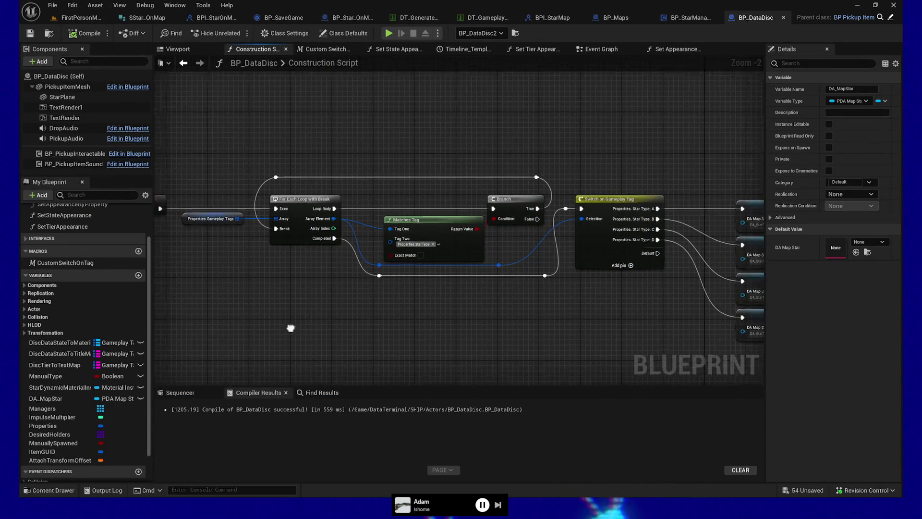
scroll(326, 338, "up", 1)
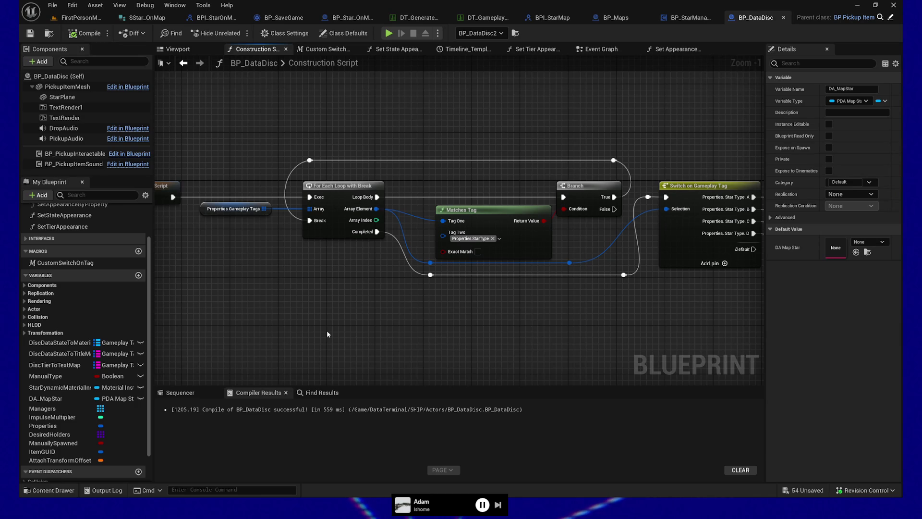
Step: Box-select the tag-matching loop and reroute nodes and nudge them left
mouse_move(168, 103)
left_mouse_down()
mouse_move(578, 303)
mouse_move(651, 320)
left_mouse_up()
scroll(673, 321, "down", 2)
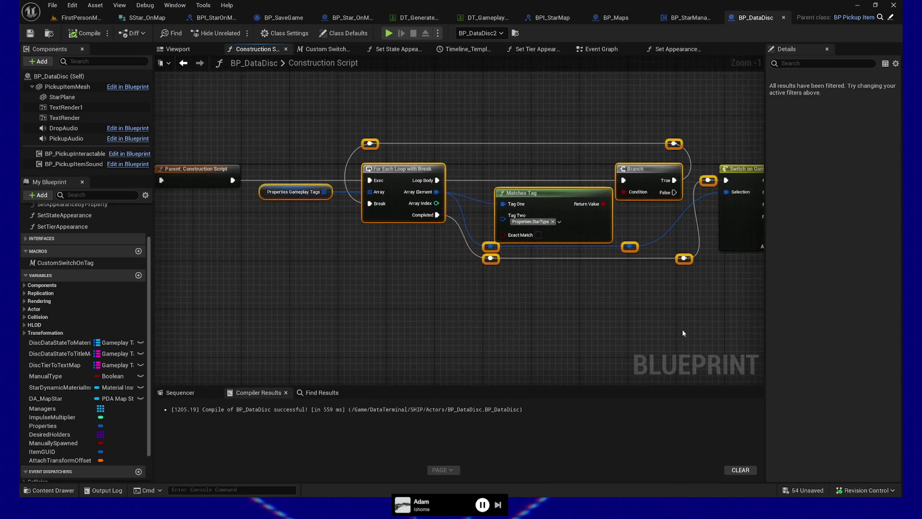
left_click_drag(188, 154, 673, 316)
key("Left")
key("Left")
key("Left")
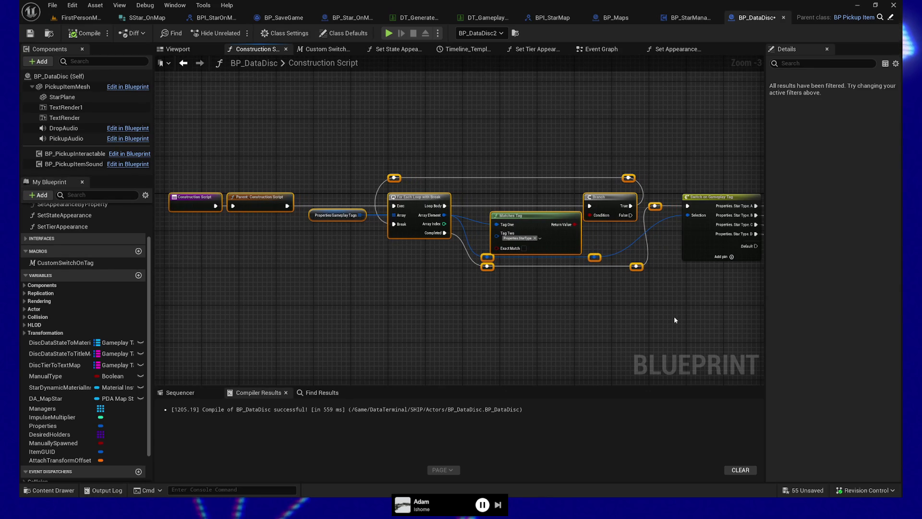
mouse_move(373, 141)
left_mouse_down()
mouse_move(512, 181)
mouse_move(636, 180)
mouse_move(636, 187)
left_mouse_up()
left_click_drag(332, 167, 668, 303)
scroll(584, 285, "up", 1)
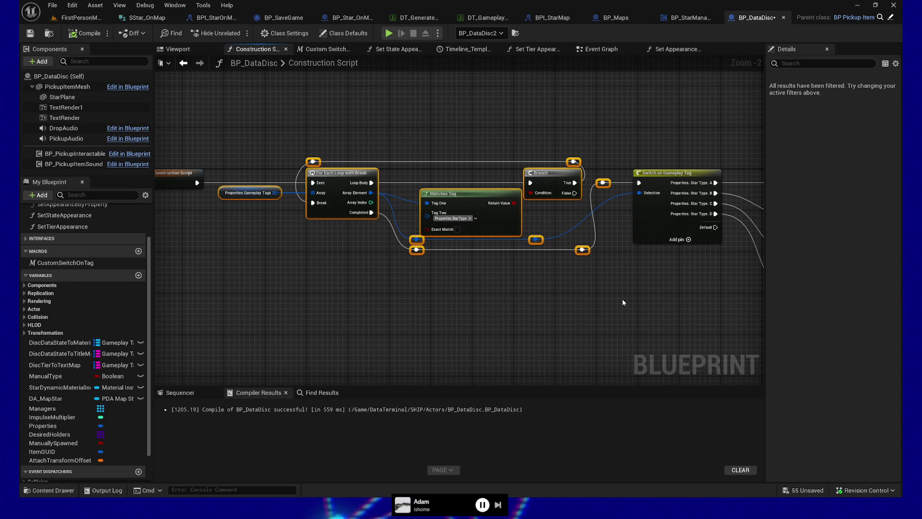
scroll(344, 276, "up", 2)
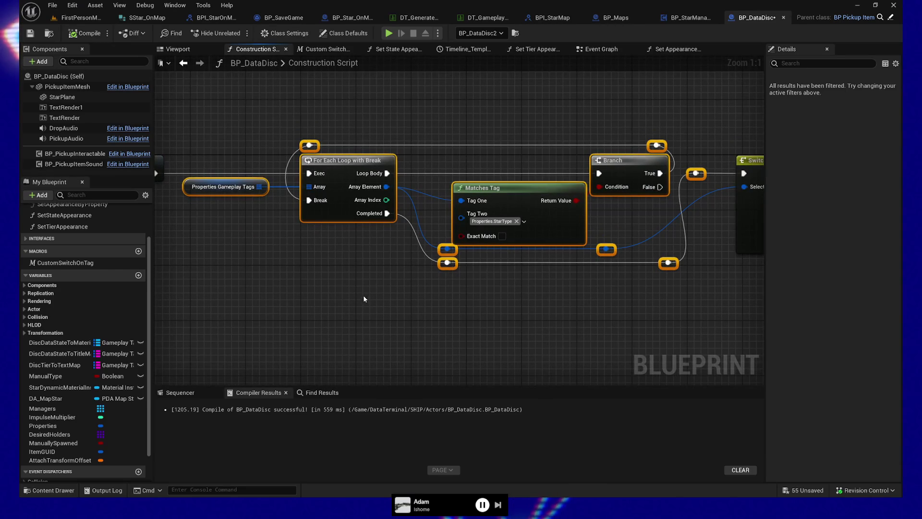
Step: Move the Matches Tag node slightly left
left_click_drag(363, 299, 313, 288)
left_click(399, 309)
scroll(486, 308, "down", 2)
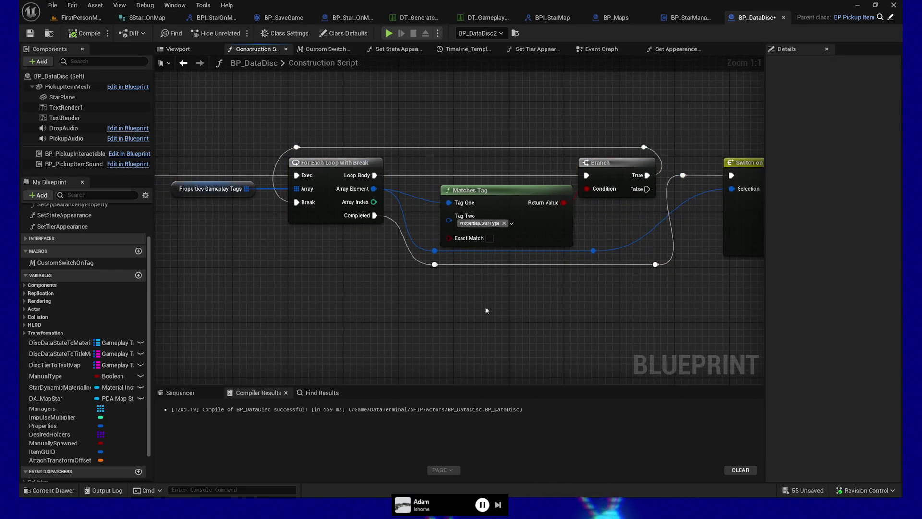
left_click_drag(526, 309, 528, 309)
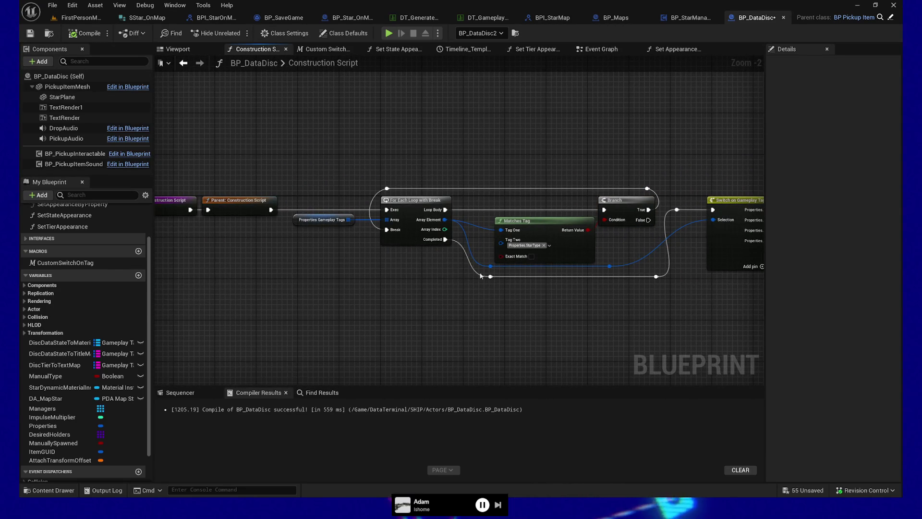
left_click_drag(345, 251, 345, 250)
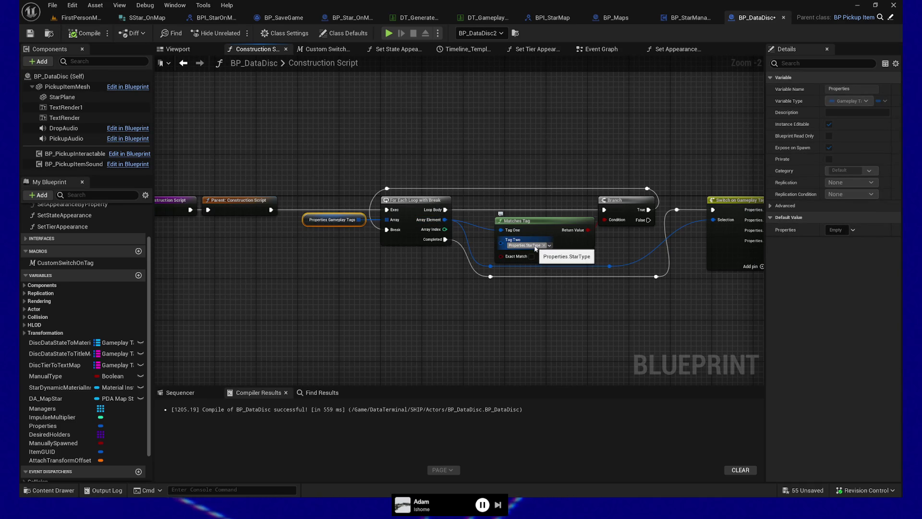
left_click_drag(589, 235, 584, 235)
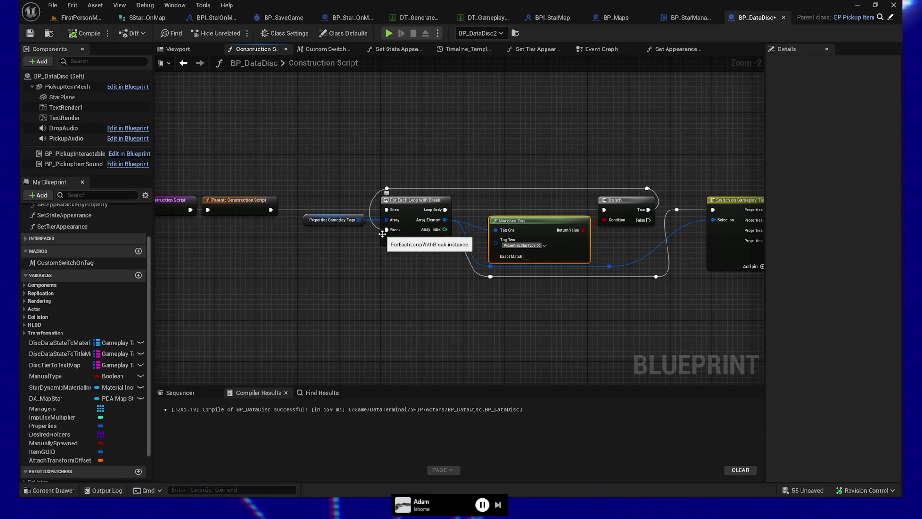
left_click_drag(457, 315, 368, 315)
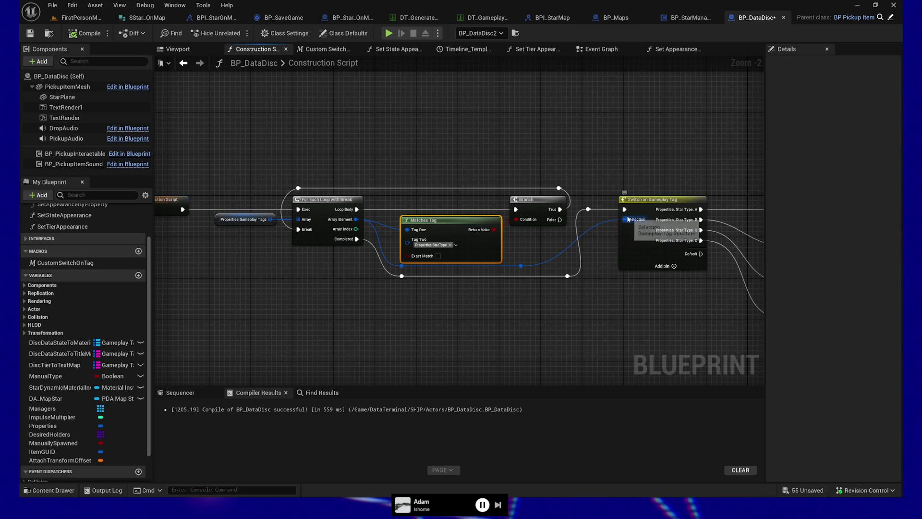
Step: Box-select the For Each Loop, Matches Tag and reroute nodes
left_click_drag(223, 164, 601, 340)
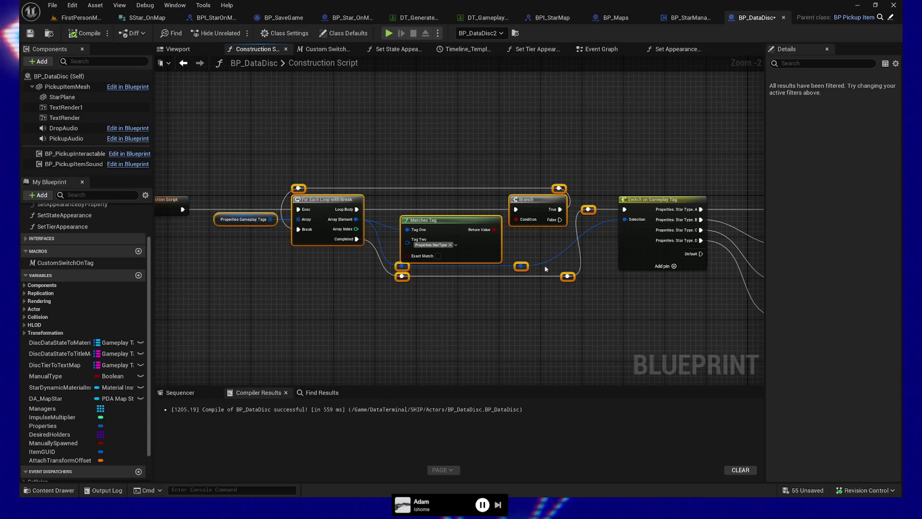
left_click_drag(348, 152, 303, 193)
left_click_drag(386, 243, 454, 298)
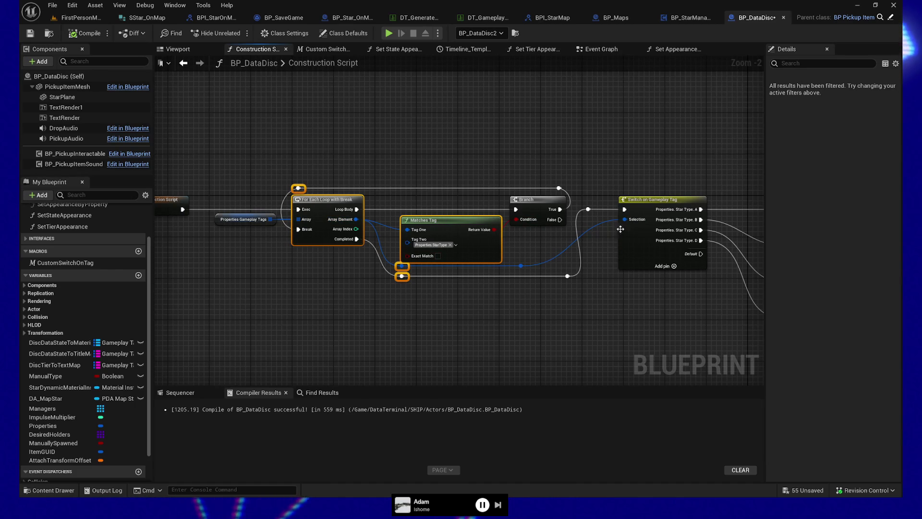
scroll(42, 464, "down", 2)
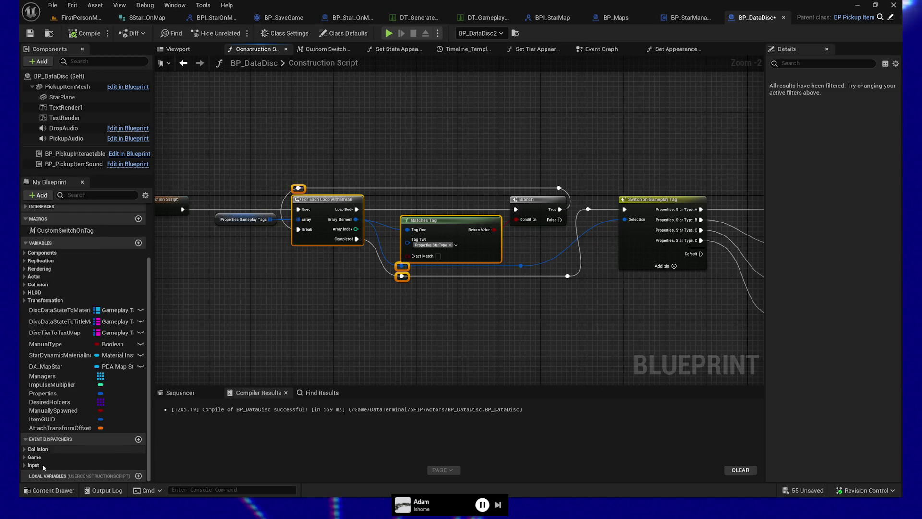
Step: Add a Gameplay Tag local variable named StarTypeProperty
left_click(139, 476)
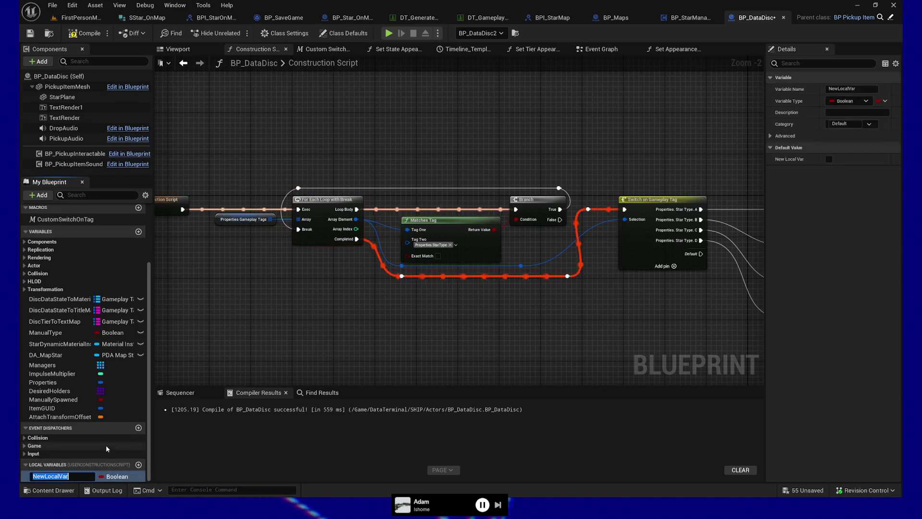
type("StarTypePropert")
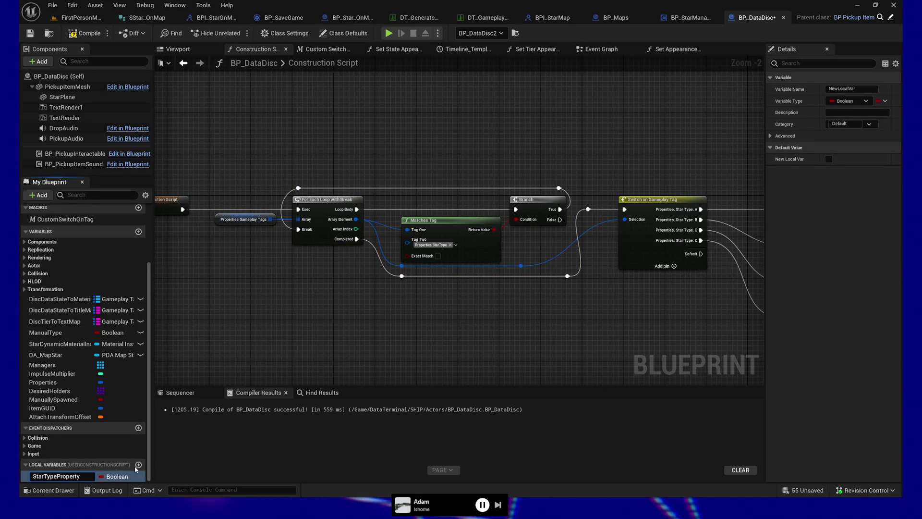
type("y")
key("Return")
left_click(125, 476)
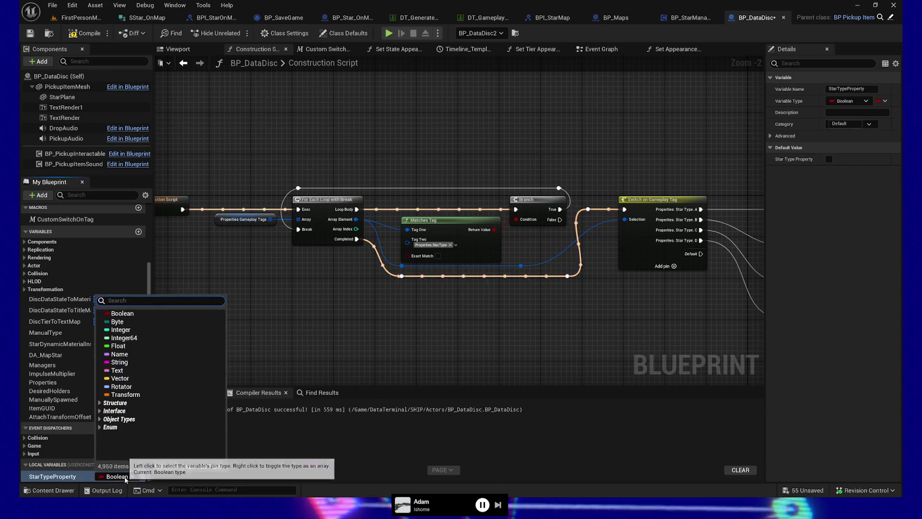
type("Gameplay tag")
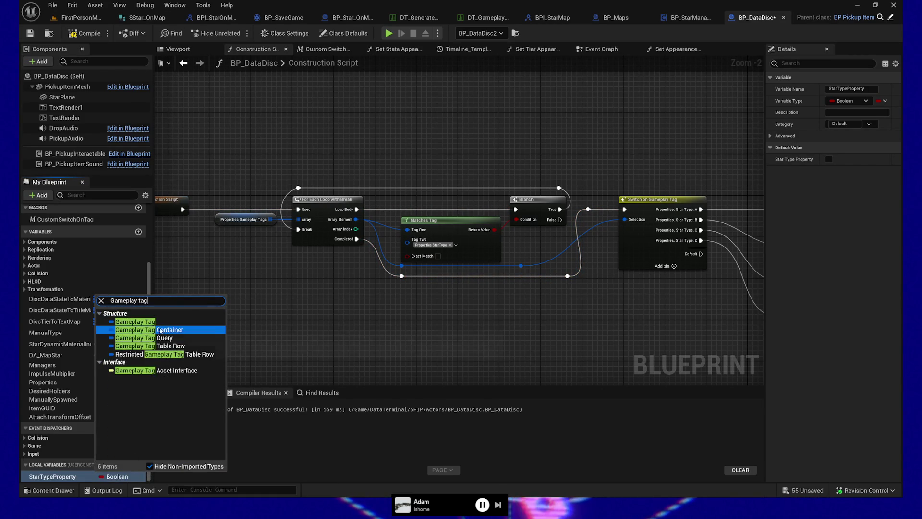
left_click(129, 330)
Step: Open the For Each Loop with Break macro graph
left_click_drag(518, 355, 396, 360)
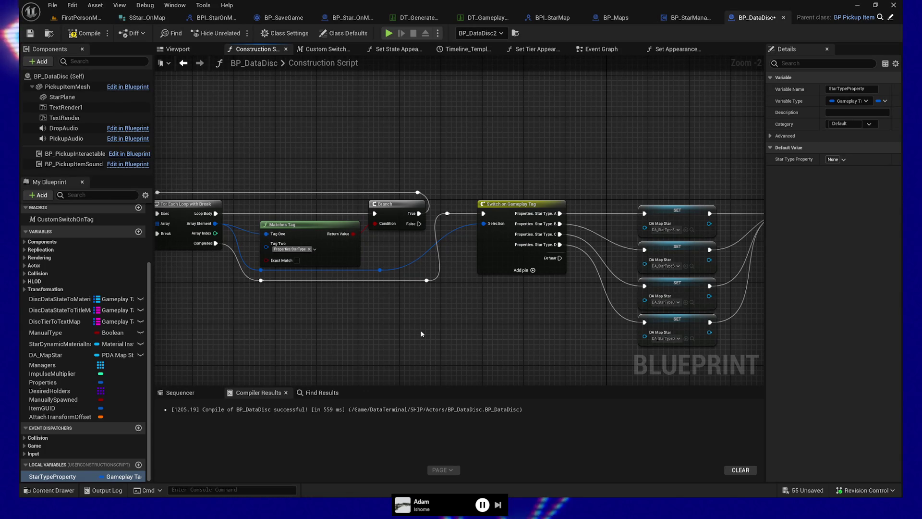
left_click_drag(302, 307, 407, 317)
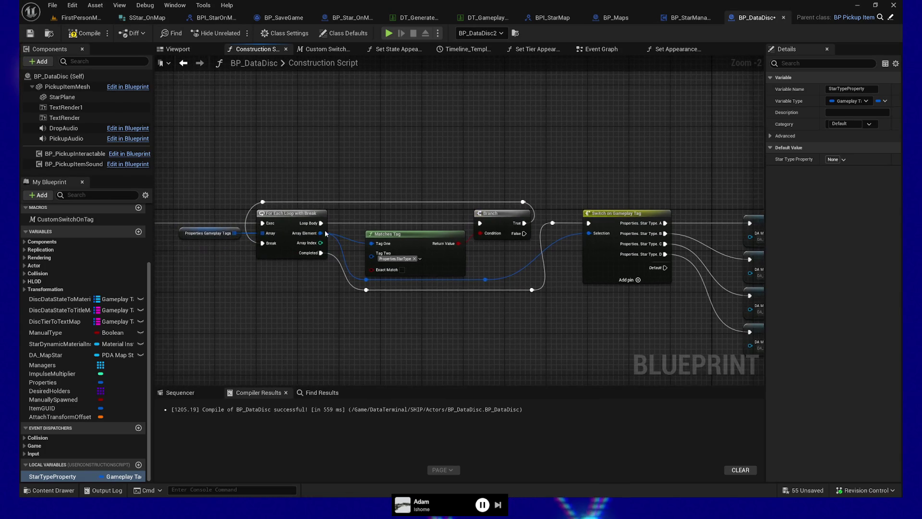
double_click(295, 215)
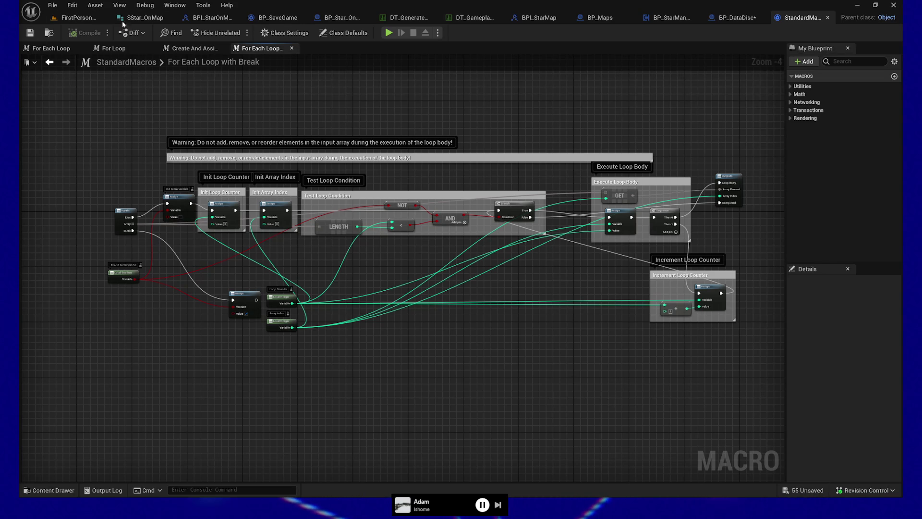
Step: Go back to BP_DataDisc's Construction Script graph and deselect the loop node
left_click(827, 18)
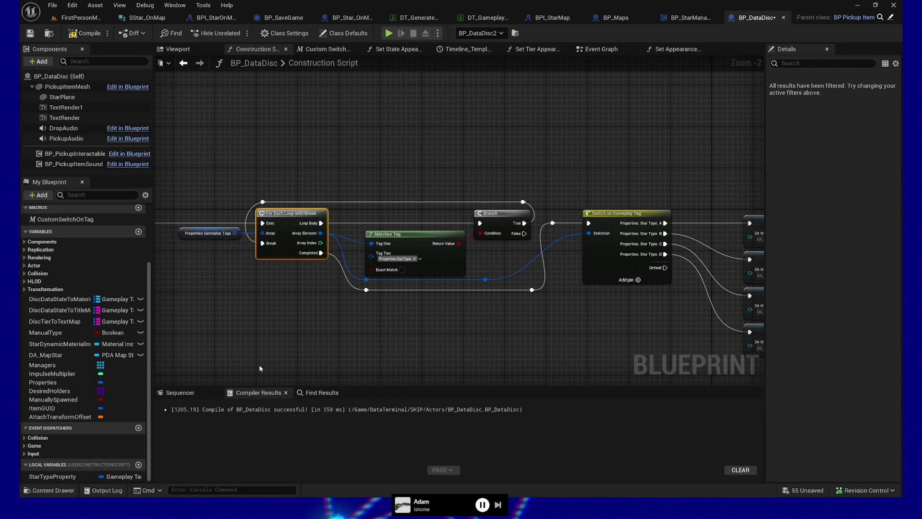
left_click(414, 299)
Step: Search 'properties' and add a Get Properties node below the loop
left_click_drag(329, 312, 458, 239)
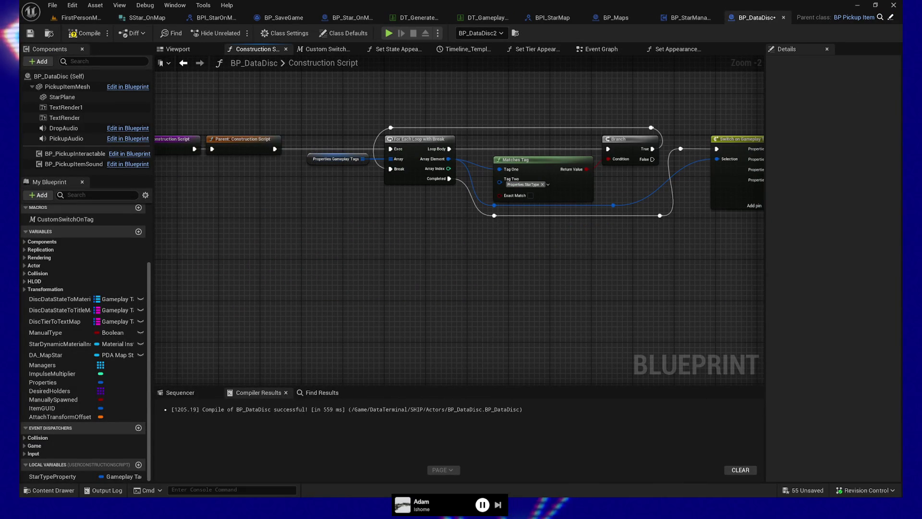
right_click(319, 255)
type("properties")
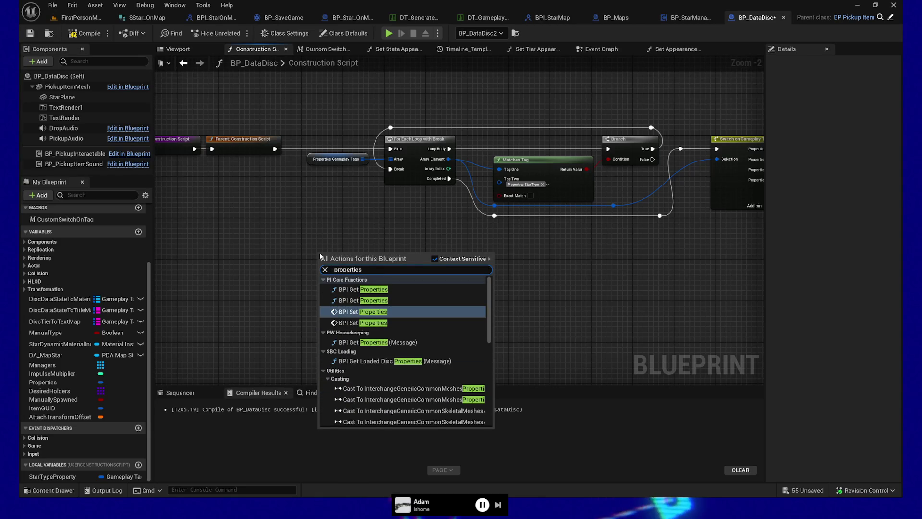
scroll(365, 344, "down", 3)
scroll(365, 344, "down", 6)
left_click(370, 427)
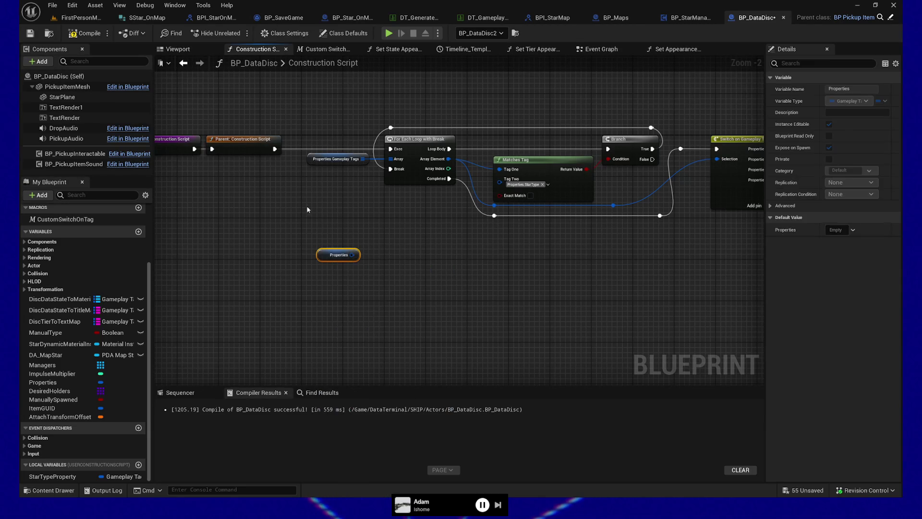
Step: Browse the Gameplay Tags actions from the Properties pin, then cancel without adding
scroll(384, 261, "up", 2)
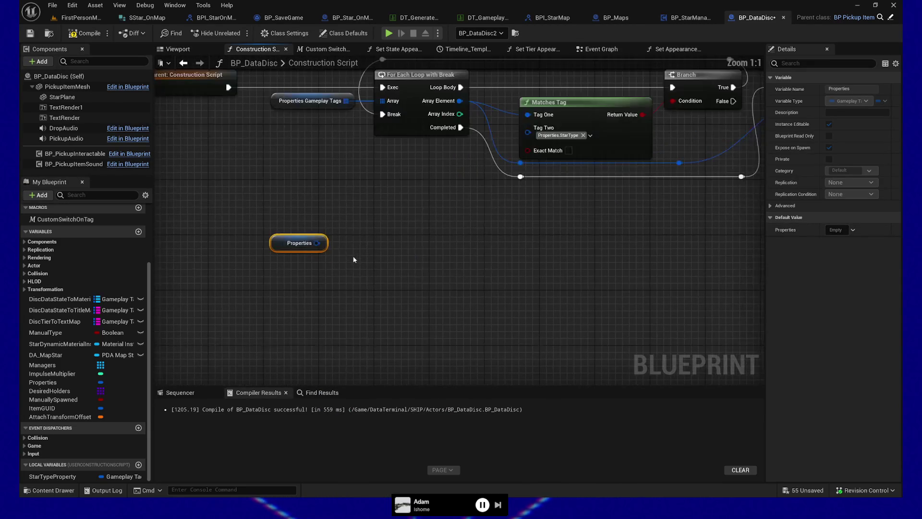
left_click_drag(360, 265, 411, 264)
type("filter")
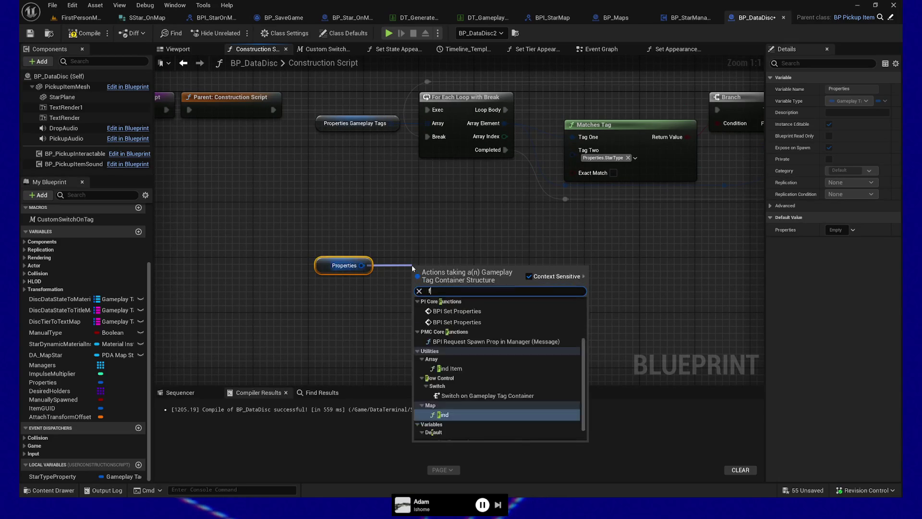
key("BackSpace")
key("BackSpace")
key("BackSpace")
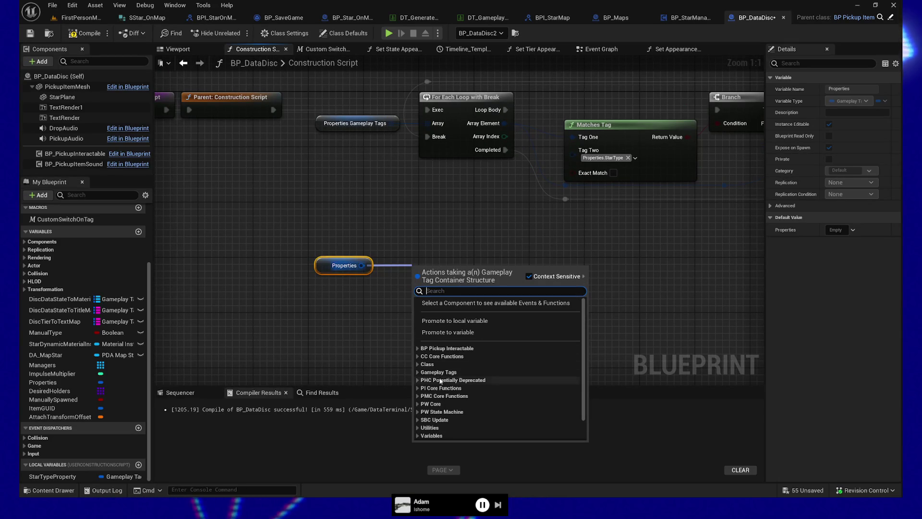
left_click(427, 373)
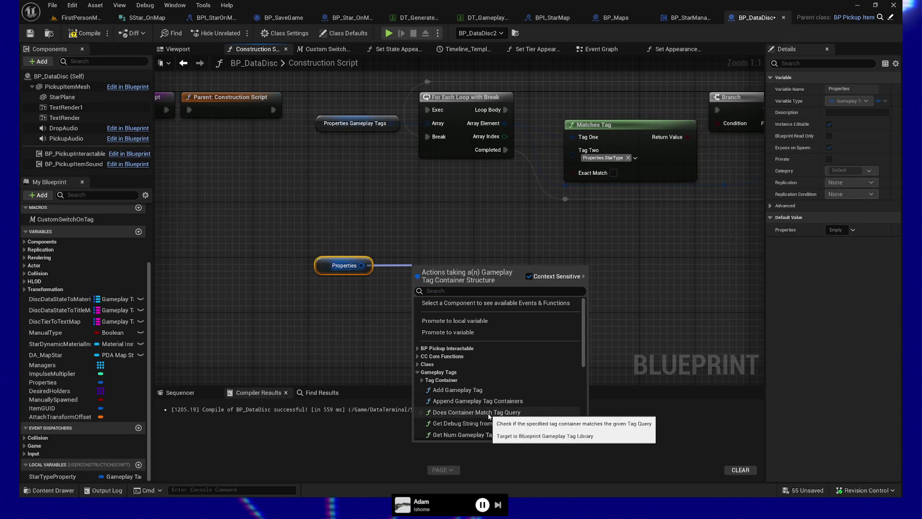
scroll(536, 400, "down", 1)
scroll(537, 399, "down", 4)
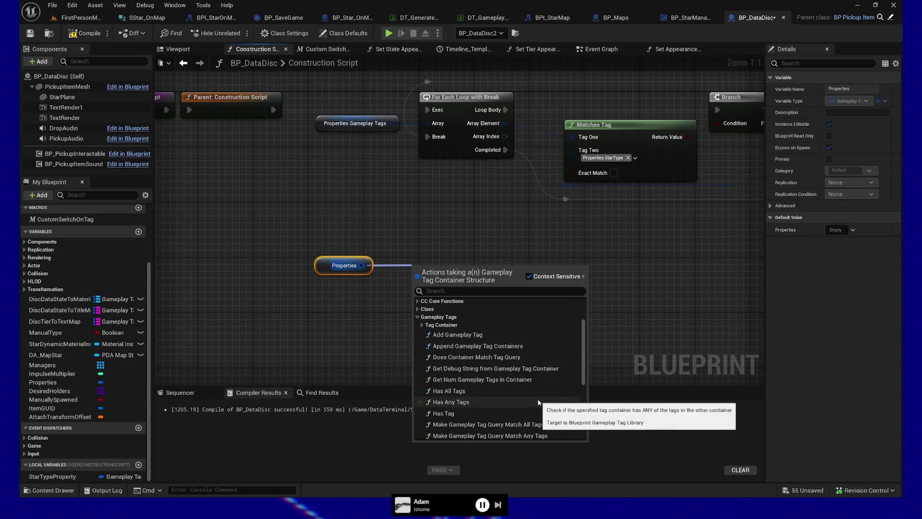
scroll(537, 402, "down", 2)
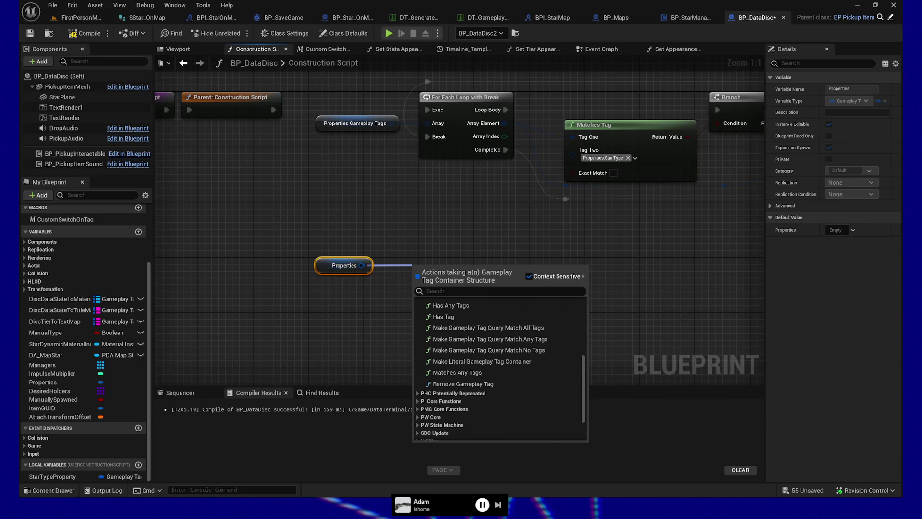
key("Escape")
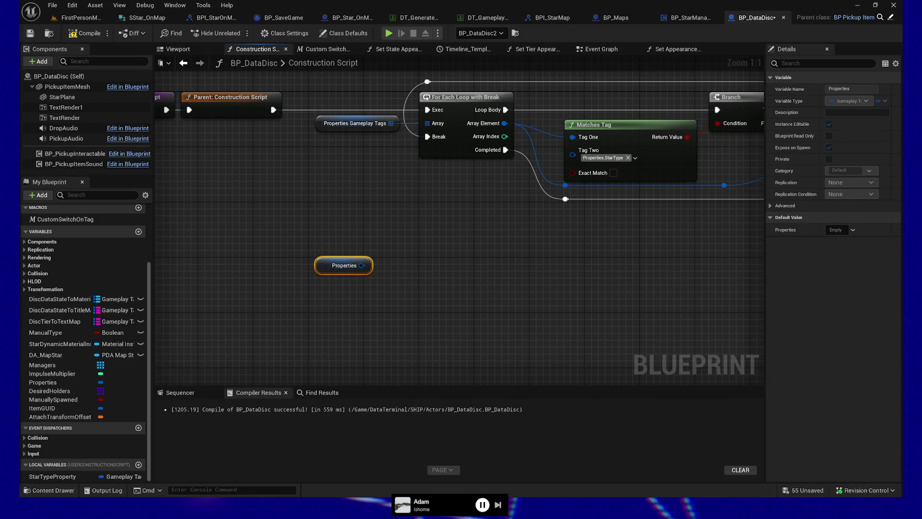
left_click(500, 322)
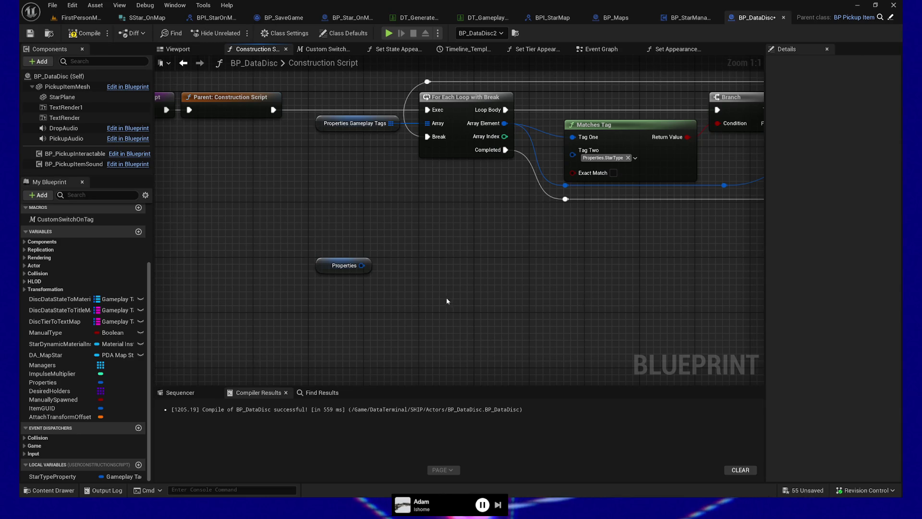
Step: From the Properties pin, show all actions and search 'filter'
left_click_drag(339, 257, 405, 259)
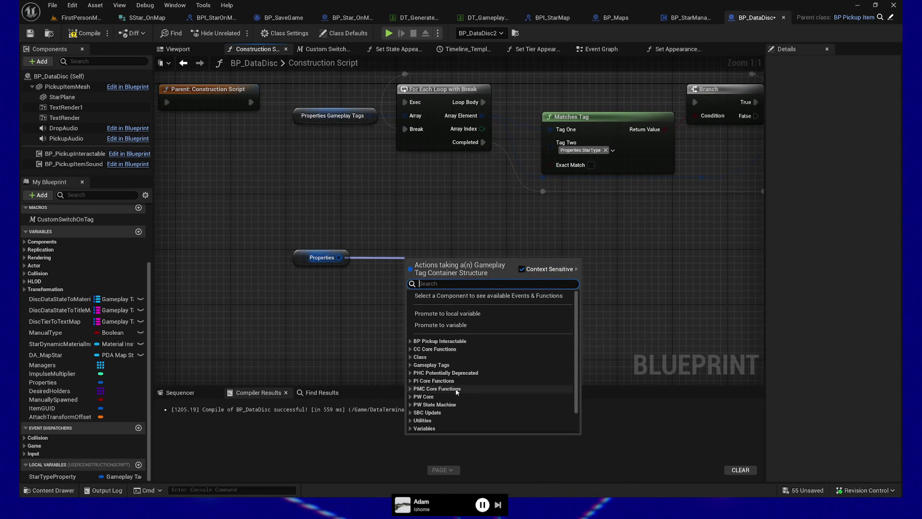
scroll(455, 388, "down", 3)
left_click(409, 332)
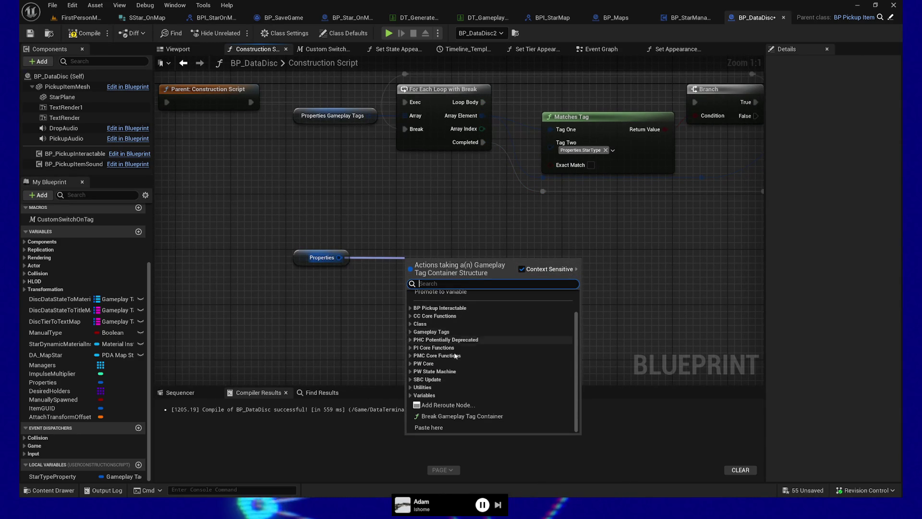
scroll(503, 373, "down", 5)
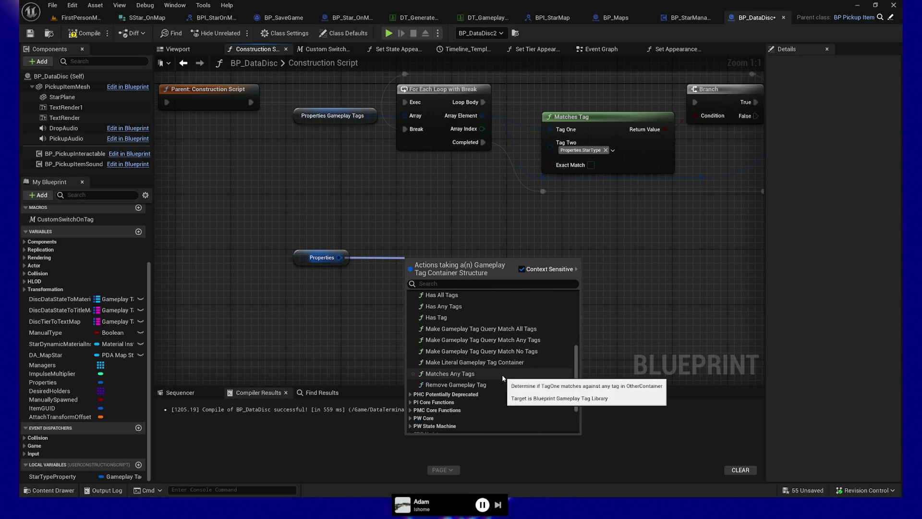
left_click(521, 269)
type("filter")
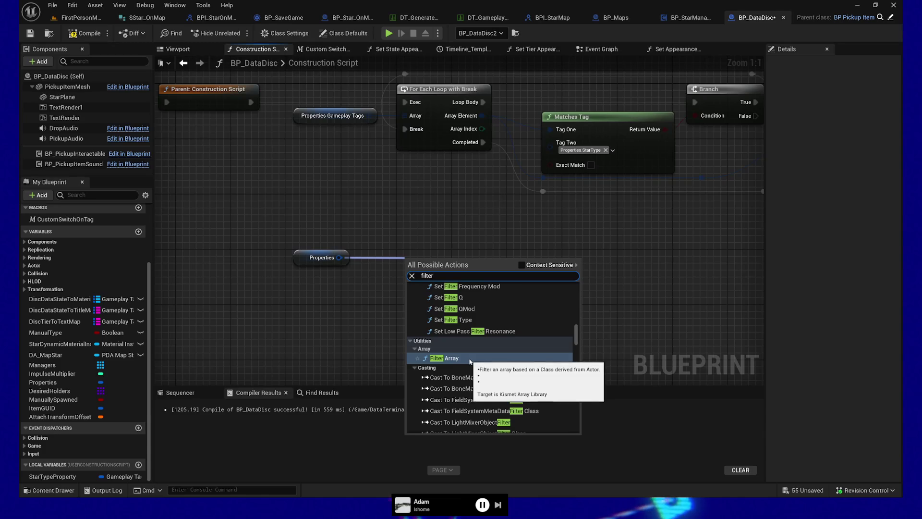
Step: Review the filter results, restore context filtering, and close the list without adding a node
scroll(493, 368, "up", 10)
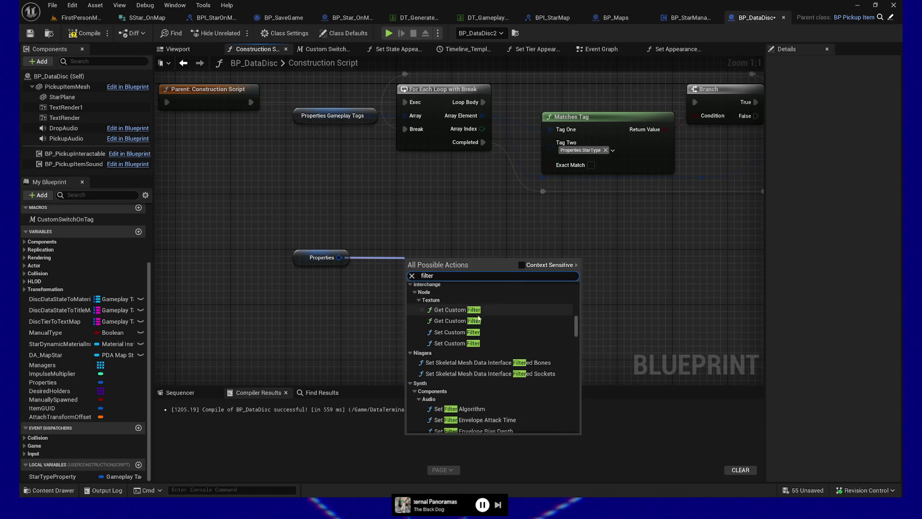
scroll(466, 396, "down", 3)
scroll(466, 396, "down", 8)
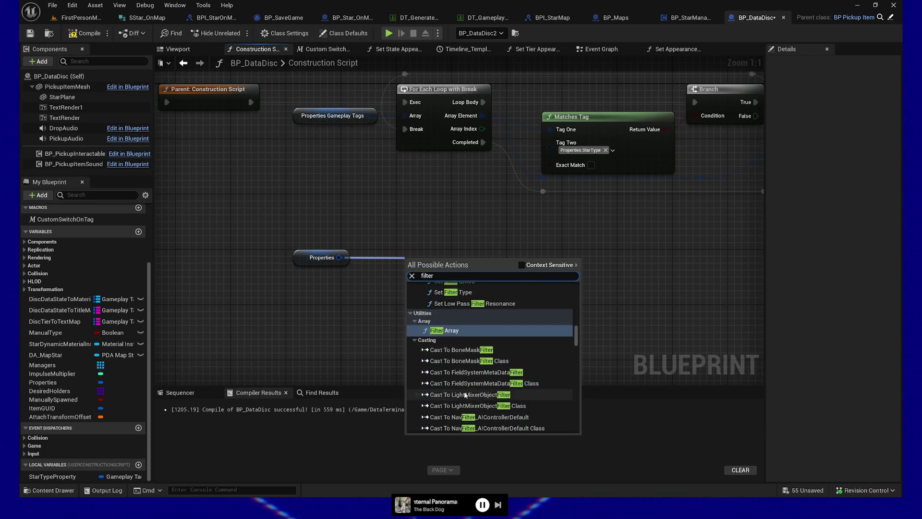
scroll(462, 390, "down", 10)
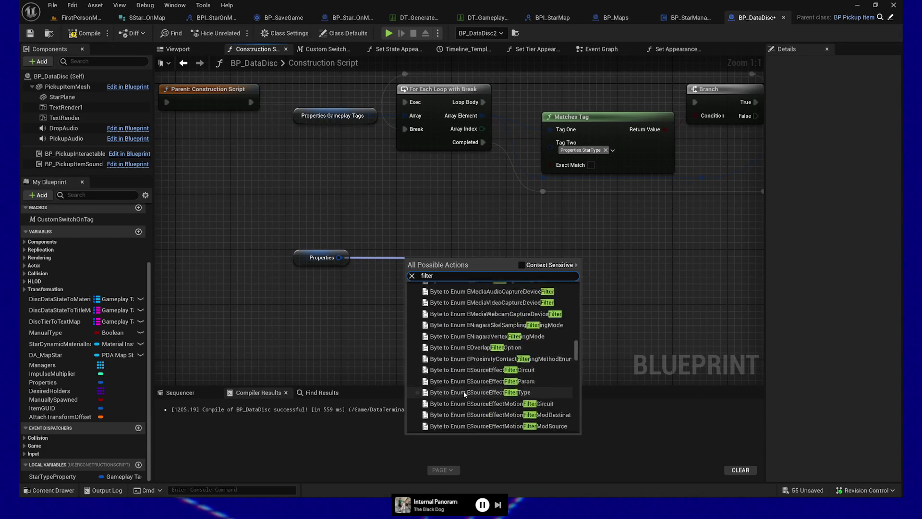
scroll(571, 353, "down", 15)
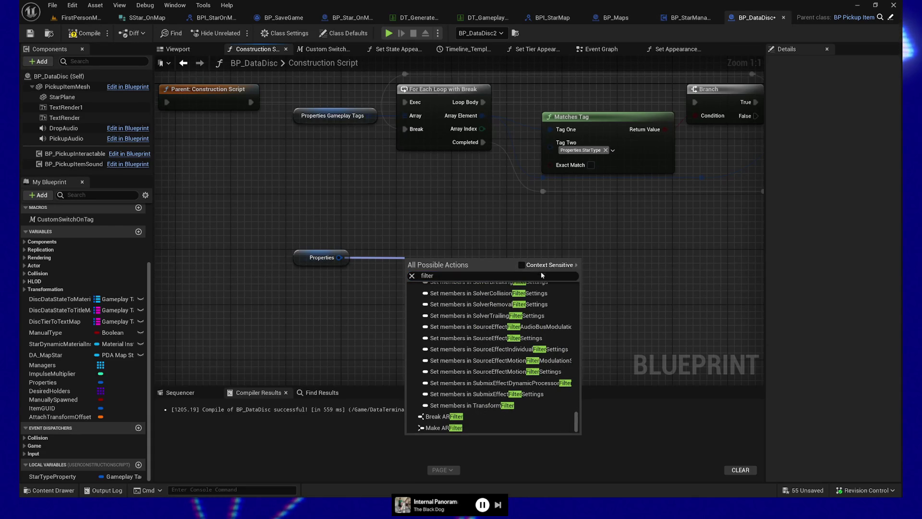
left_click(522, 264)
left_click(440, 284)
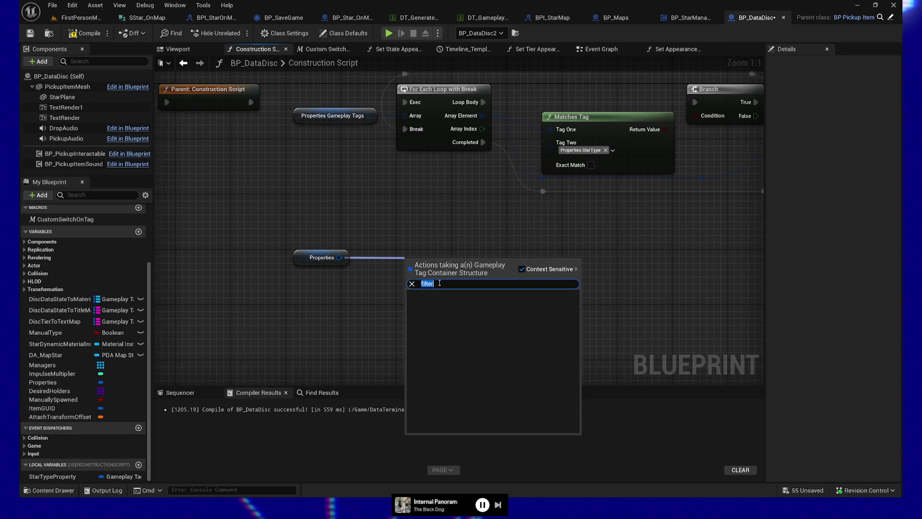
left_click(456, 197)
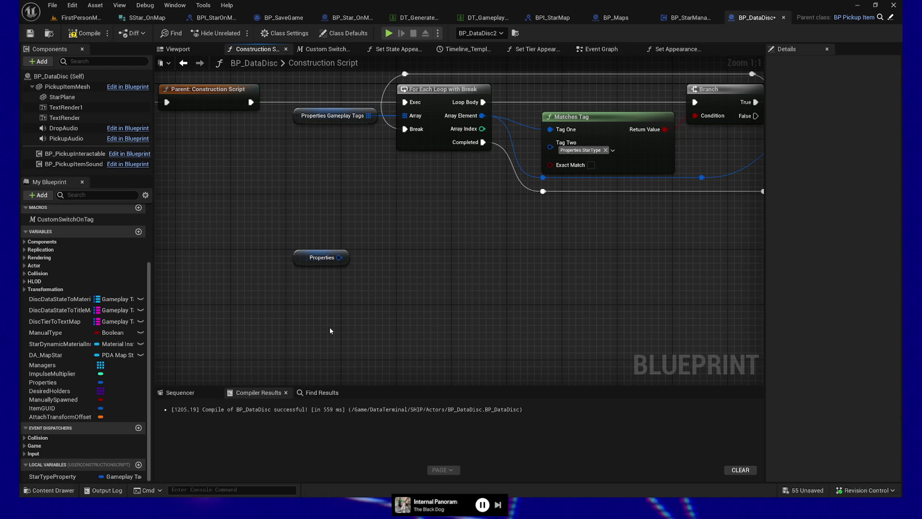
left_click(320, 258)
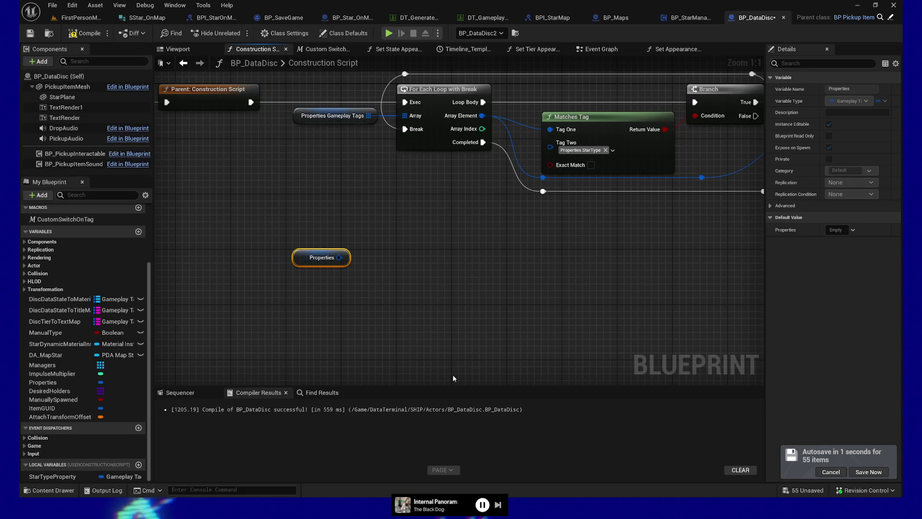
Step: Reposition the Properties getter beneath the For Each Loop with Break node
left_click_drag(235, 209, 219, 267)
left_click_drag(305, 317, 301, 254)
mouse_move(426, 274)
left_mouse_down()
mouse_move(379, 273)
mouse_move(374, 262)
left_mouse_up()
left_click_drag(238, 243, 252, 284)
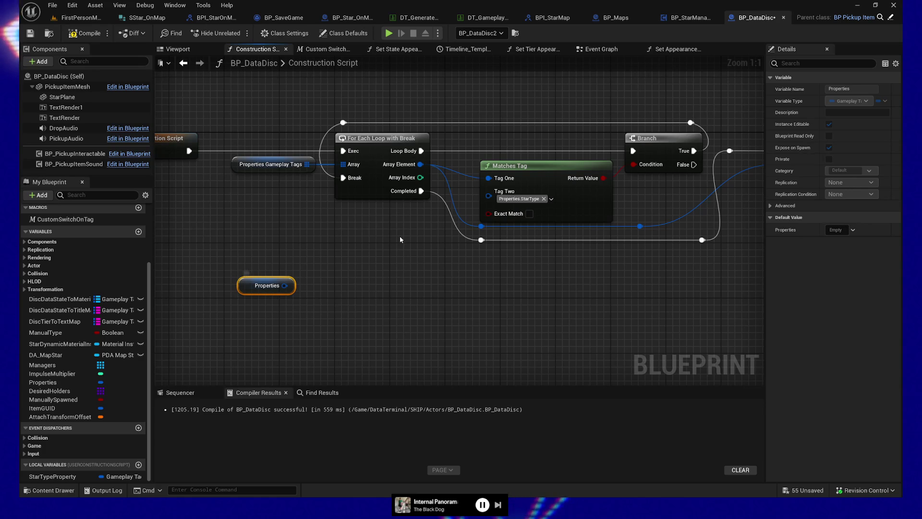
mouse_move(560, 340)
left_mouse_down()
mouse_move(381, 343)
mouse_move(555, 313)
mouse_move(487, 323)
left_mouse_up()
Step: Add a SET Star Type Property node and shift the loop nodes left
left_click_drag(241, 428, 387, 301)
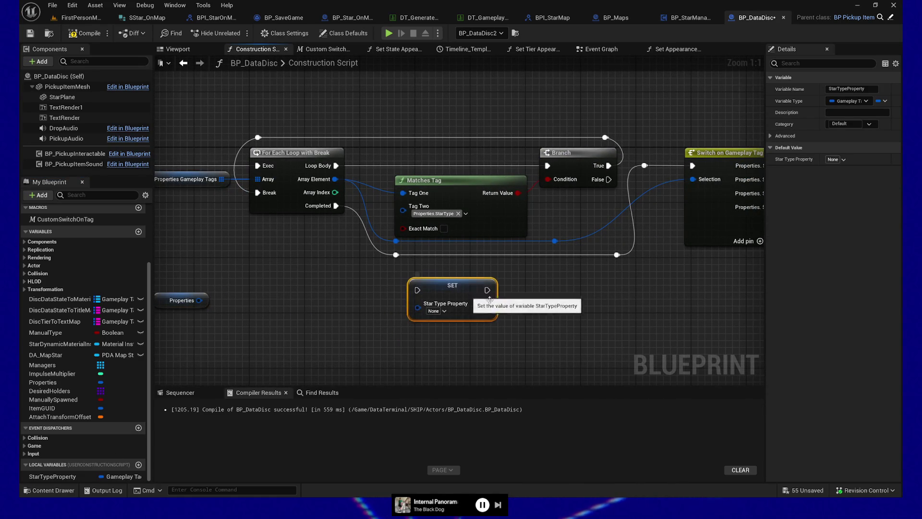
left_click_drag(639, 315, 510, 317)
left_click_drag(319, 305, 405, 311)
scroll(405, 311, "down", 3)
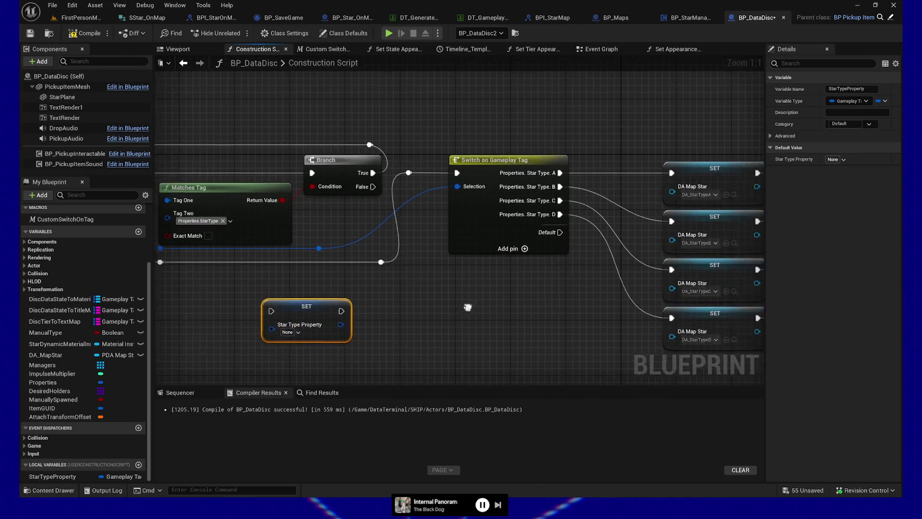
left_click_drag(291, 301, 470, 283)
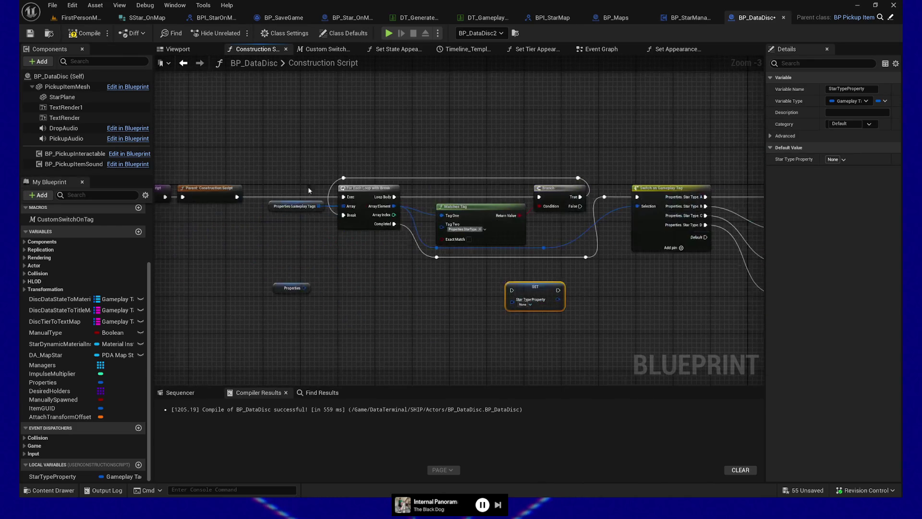
left_click_drag(209, 167, 277, 170)
mouse_move(212, 144)
left_mouse_down()
mouse_move(654, 270)
mouse_move(639, 269)
left_mouse_up()
key("Left")
key("Left")
key("Left")
key("Left")
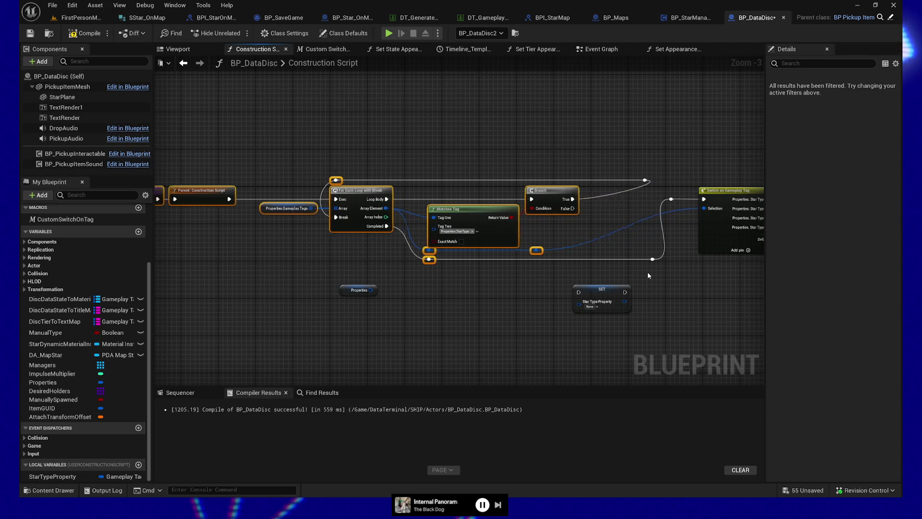
Step: Run SET Star Type Property on a true match, fed by the matching tag
mouse_move(600, 297)
left_mouse_down()
mouse_move(579, 184)
mouse_move(586, 205)
left_mouse_up()
mouse_move(530, 199)
left_mouse_down()
mouse_move(634, 204)
mouse_move(620, 192)
mouse_move(645, 180)
left_mouse_up()
left_click(645, 180)
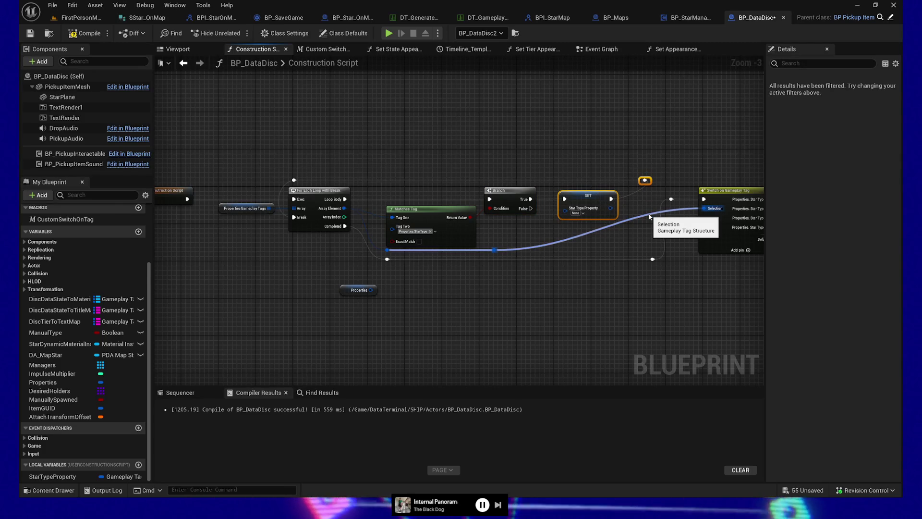
left_click_drag(645, 180, 612, 180)
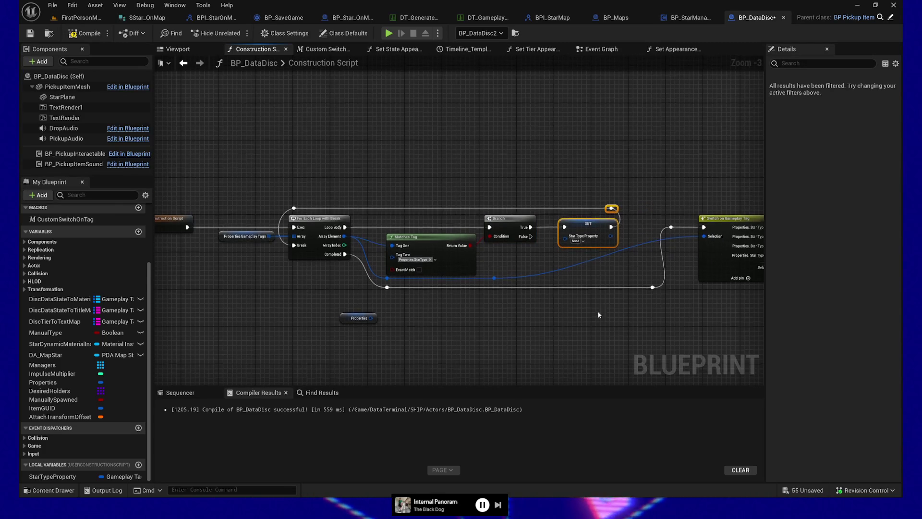
scroll(599, 314, "up", 3)
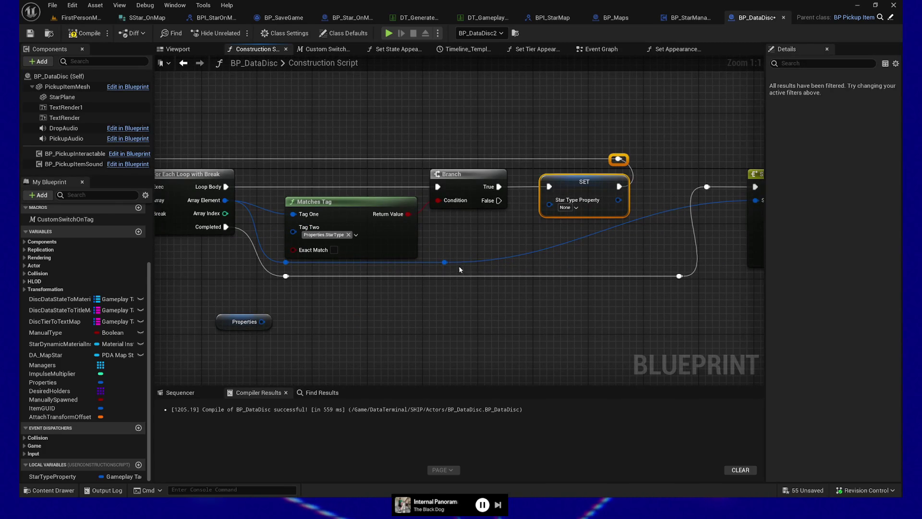
mouse_move(444, 262)
left_mouse_down()
mouse_move(506, 246)
mouse_move(549, 204)
left_mouse_up()
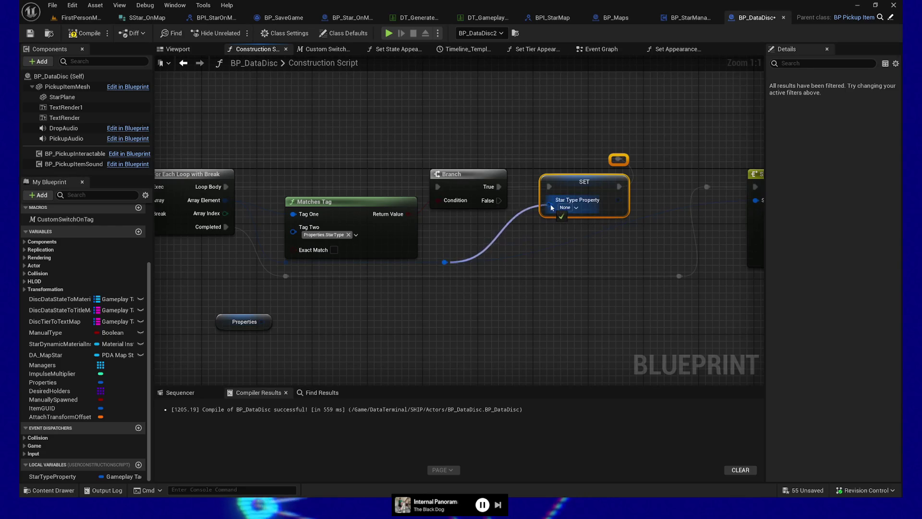
left_click(446, 262)
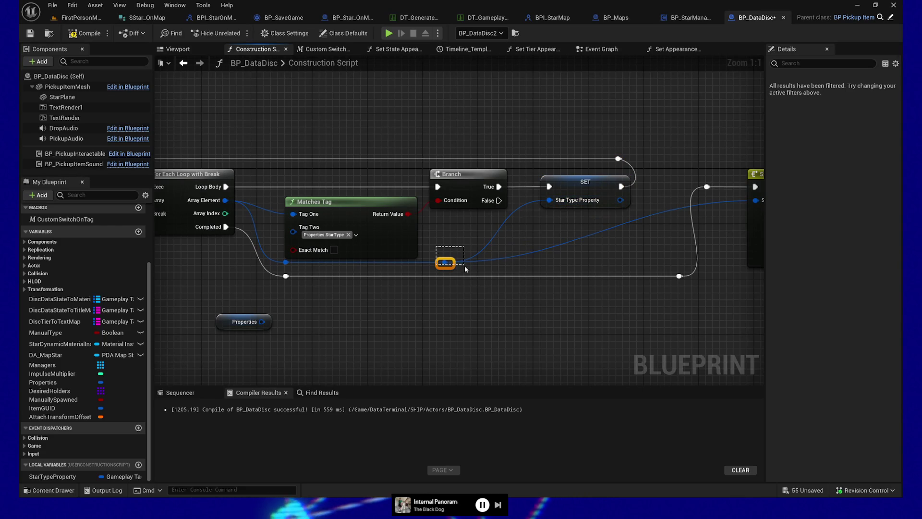
left_click(465, 177, "shift")
key("shift+d")
Step: Replace the switch's direct tag wire with a Star Type Property getter on Selection
left_click(583, 250, "alt")
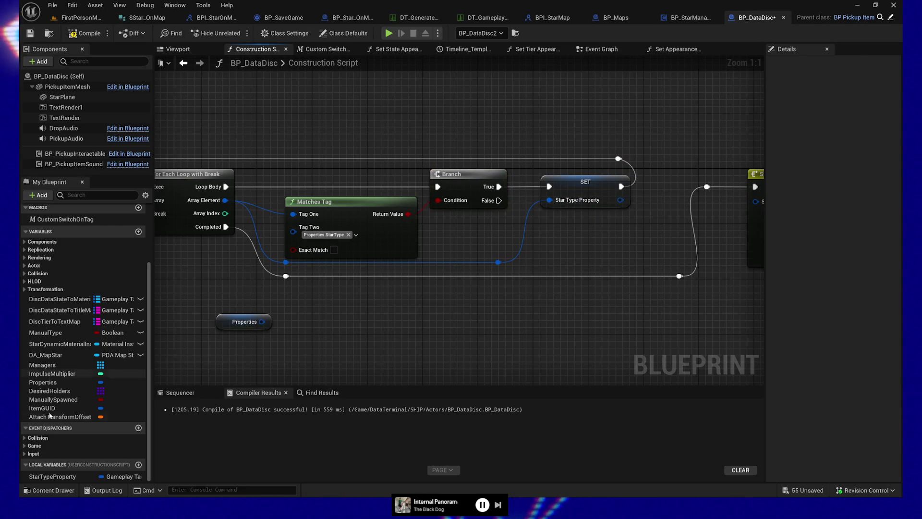
mouse_move(52, 476)
left_mouse_down()
mouse_move(626, 275)
mouse_move(656, 213)
mouse_move(748, 198)
mouse_move(697, 203)
left_mouse_up()
left_click_drag(593, 219, 650, 174)
Step: Tidy the reroute knots by shifting them left
left_click(706, 176, "ctrl")
left_click(678, 180)
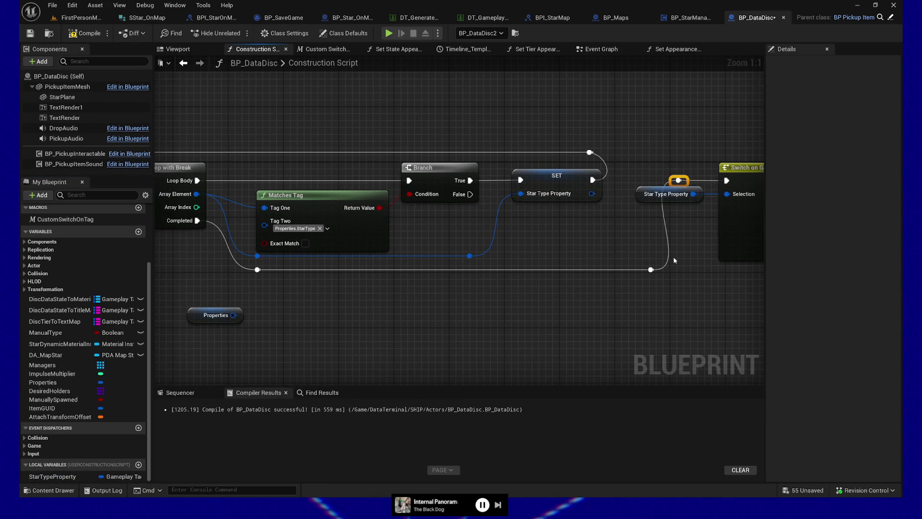
left_click_drag(651, 270, 610, 270)
left_click_drag(442, 295, 468, 304)
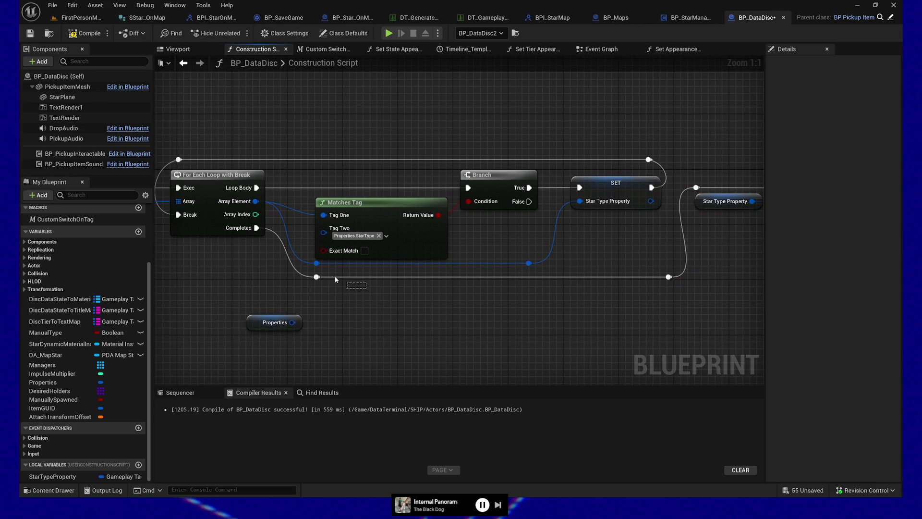
left_click_drag(322, 277, 293, 278)
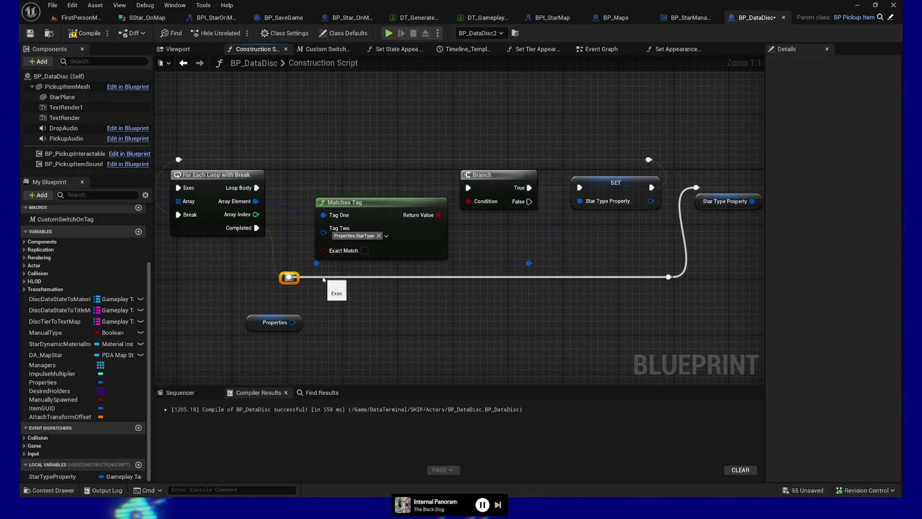
left_click(252, 322)
Step: Place the Properties getter beside Properties Gameplay Tags and compile
mouse_move(252, 322)
left_mouse_down()
mouse_move(415, 302)
mouse_move(249, 273)
mouse_move(256, 226)
left_mouse_up()
left_click_drag(269, 269, 397, 279)
left_click(84, 32)
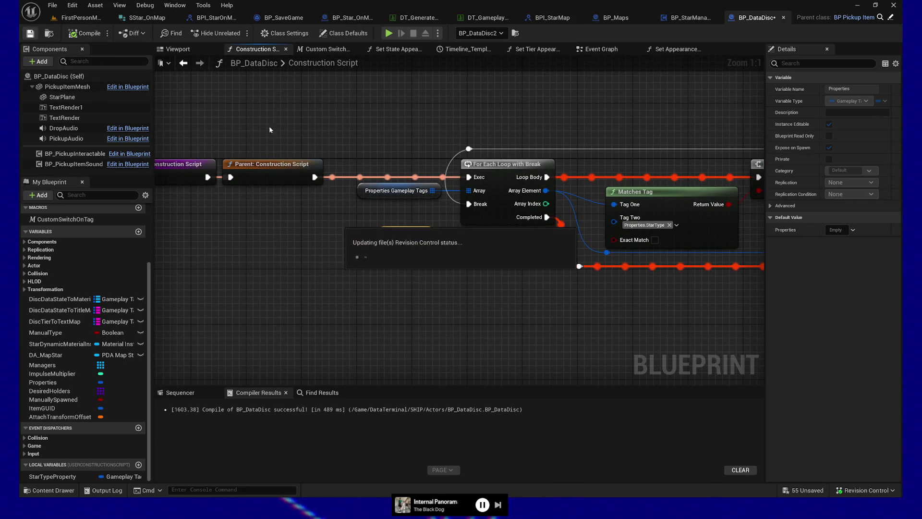
Step: Review the switch, SET and texture nodes, save BP_DataDisc, and return to FirstPersonMap
left_click_drag(647, 306, 374, 294)
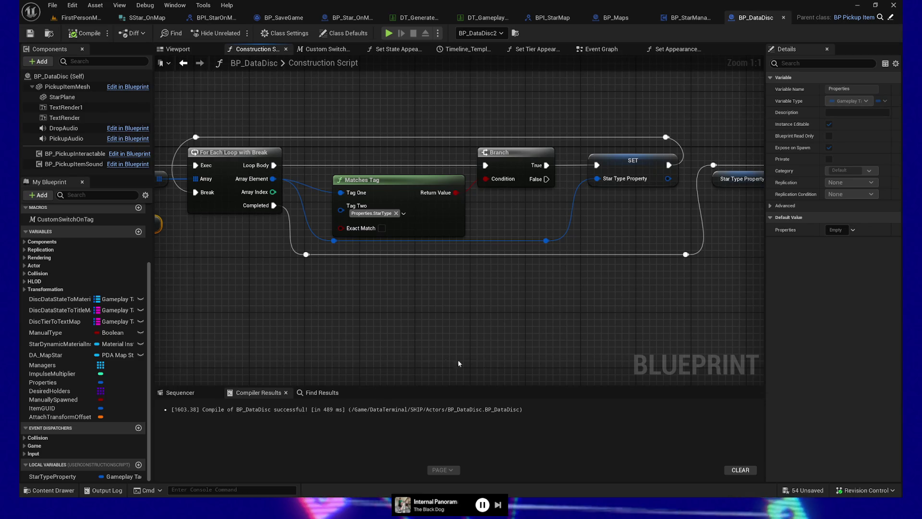
left_click_drag(562, 180, 511, 190)
mouse_move(698, 312)
left_mouse_down()
mouse_move(267, 304)
mouse_move(373, 304)
left_mouse_up()
scroll(361, 303, "down", 2)
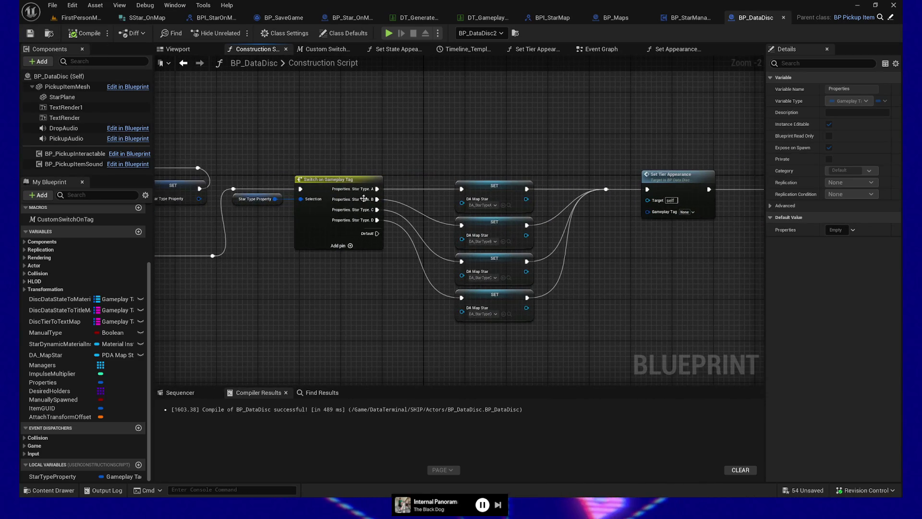
left_click_drag(689, 313, 219, 298)
left_click_drag(611, 306, 217, 285)
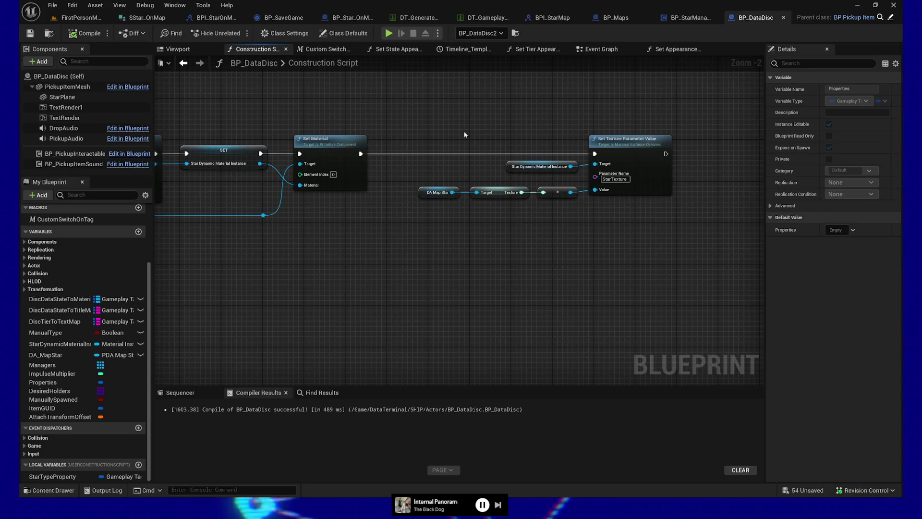
left_click_drag(413, 131, 682, 205)
left_click(30, 33)
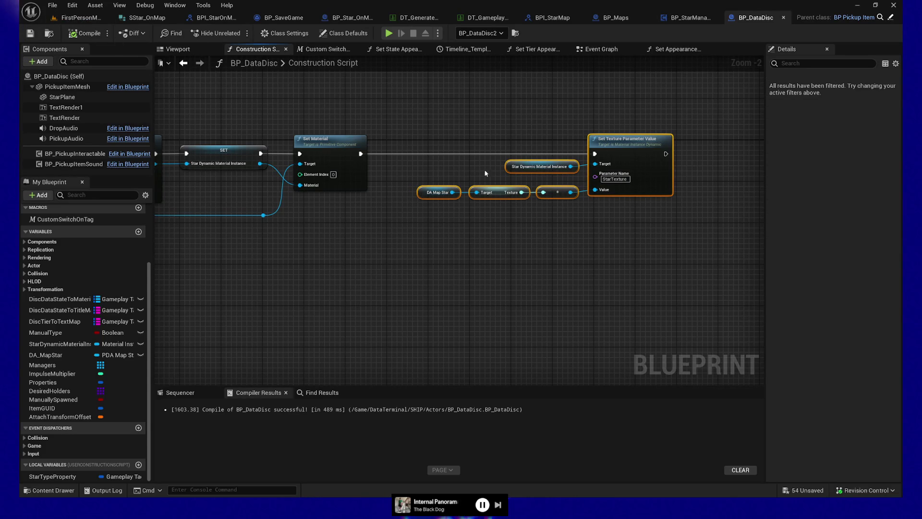
left_click(92, 18)
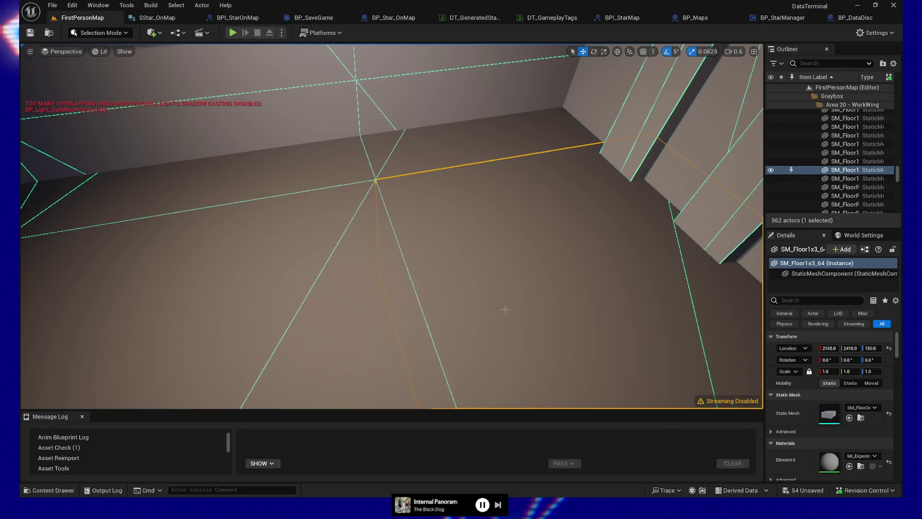
Step: Add the Properties.StarType.C tag to BP_DataDisc3, then remove it again
left_click_drag(470, 343, 442, 333)
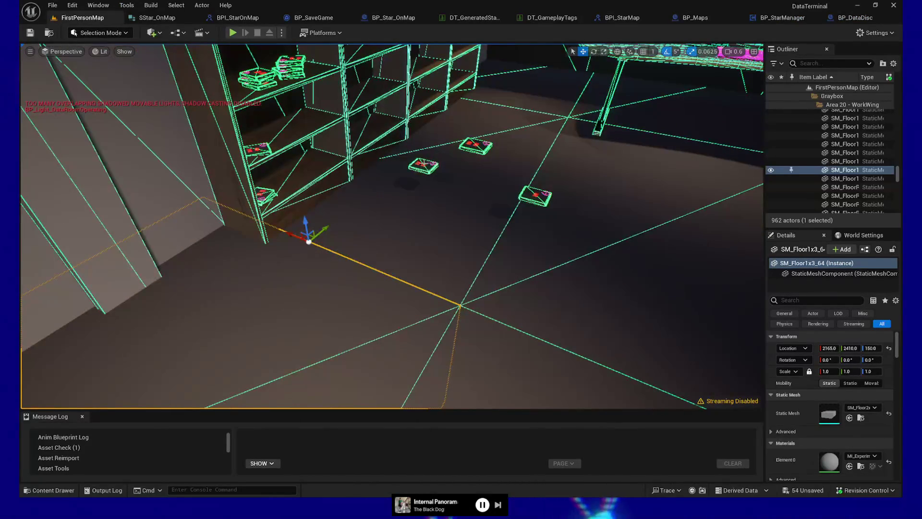
left_click(422, 166)
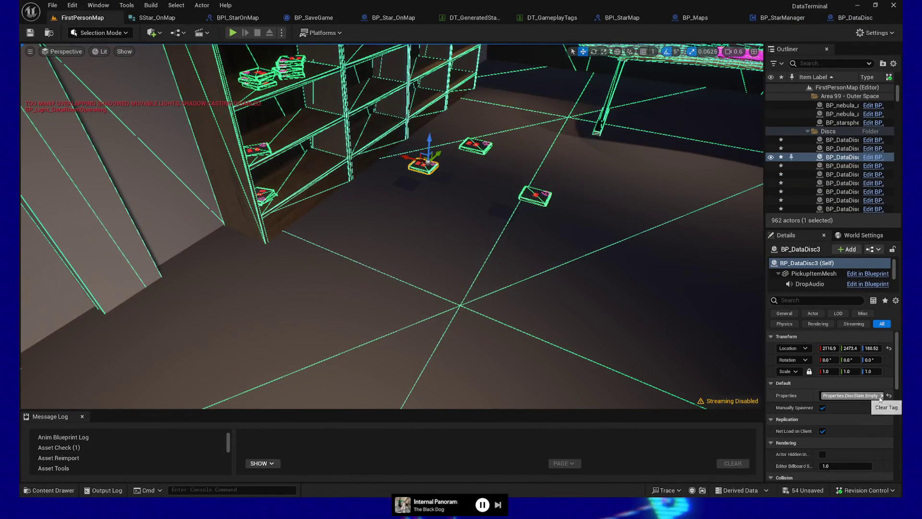
left_click(845, 396)
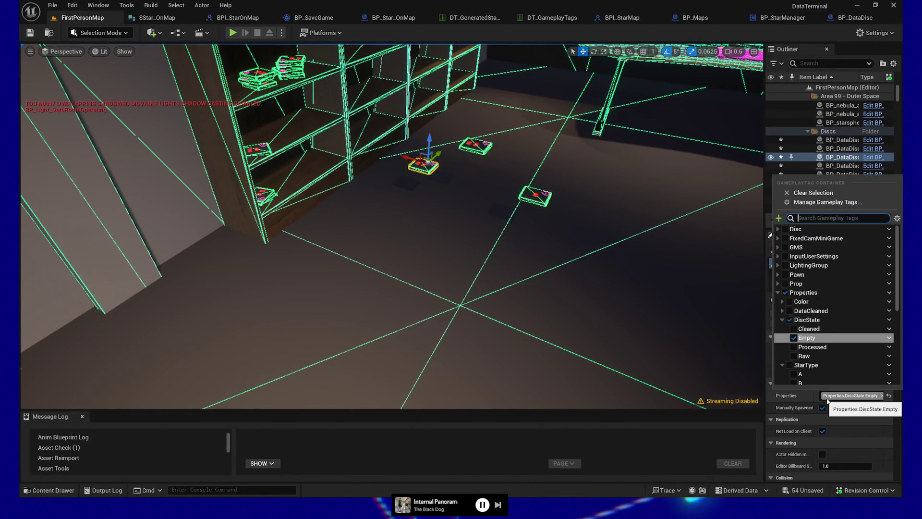
left_click(799, 365)
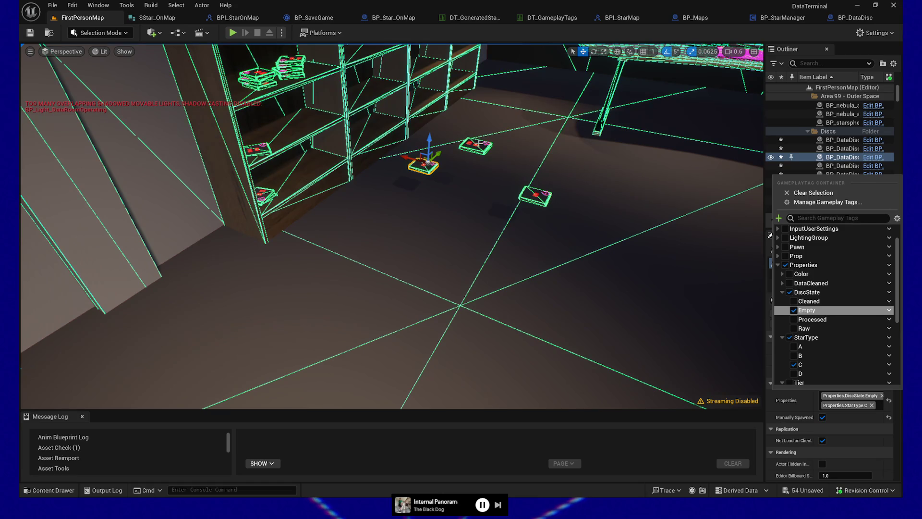
left_click(479, 143)
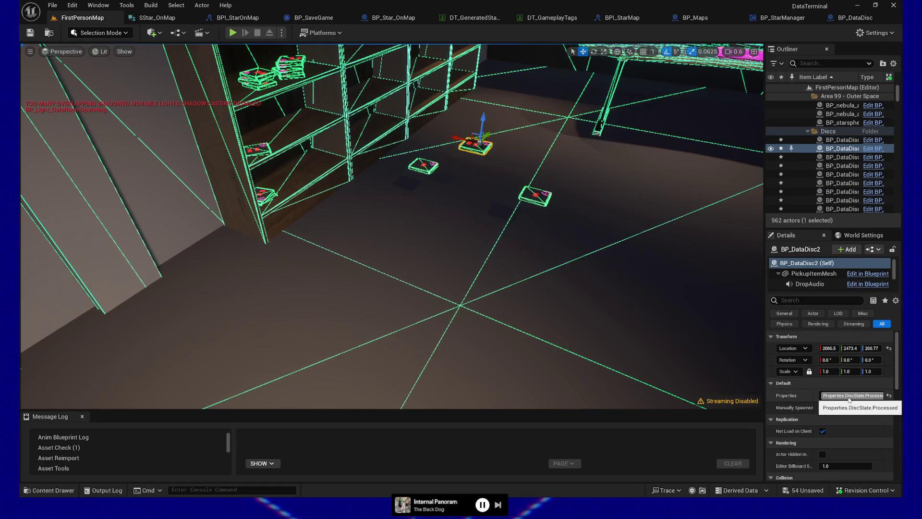
left_click(428, 167)
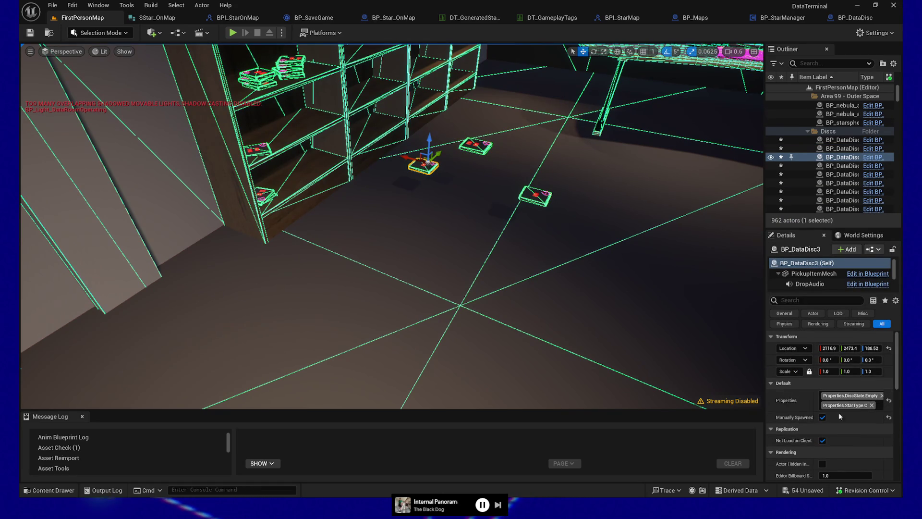
left_click(872, 406)
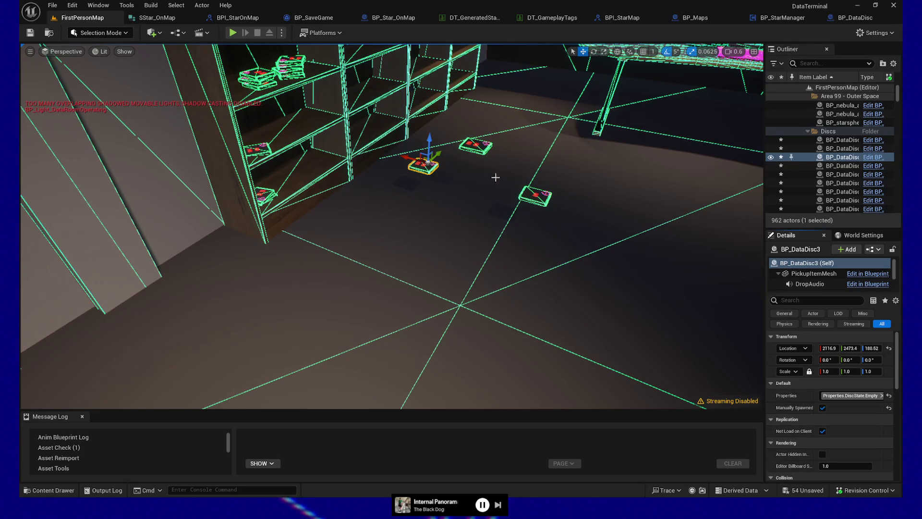
Step: Tag BP_DataDisc2 with Properties.StarType.B in its Details panel
left_click(841, 149)
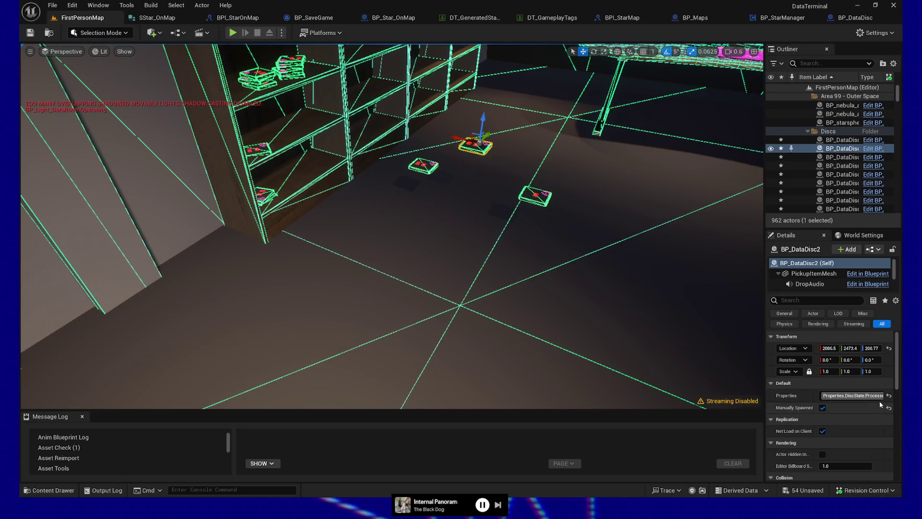
left_click(824, 395)
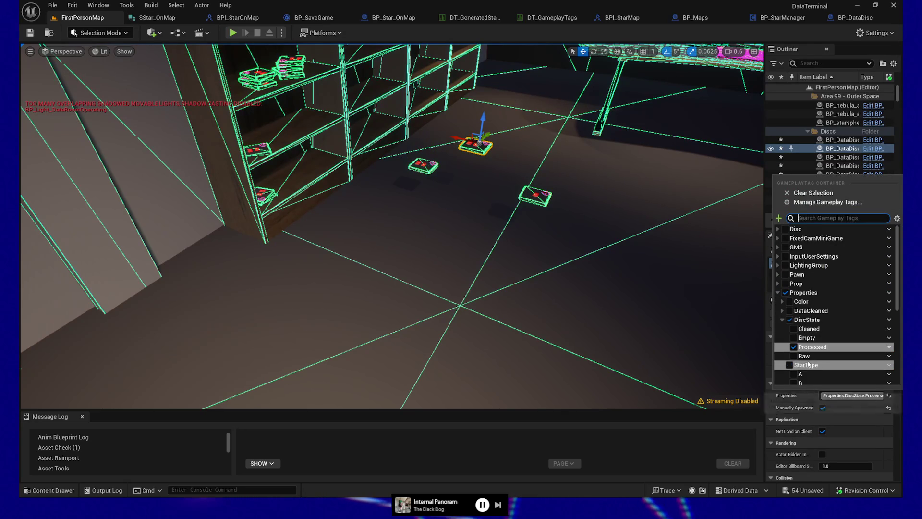
scroll(795, 377, "down", 1)
left_click(793, 373)
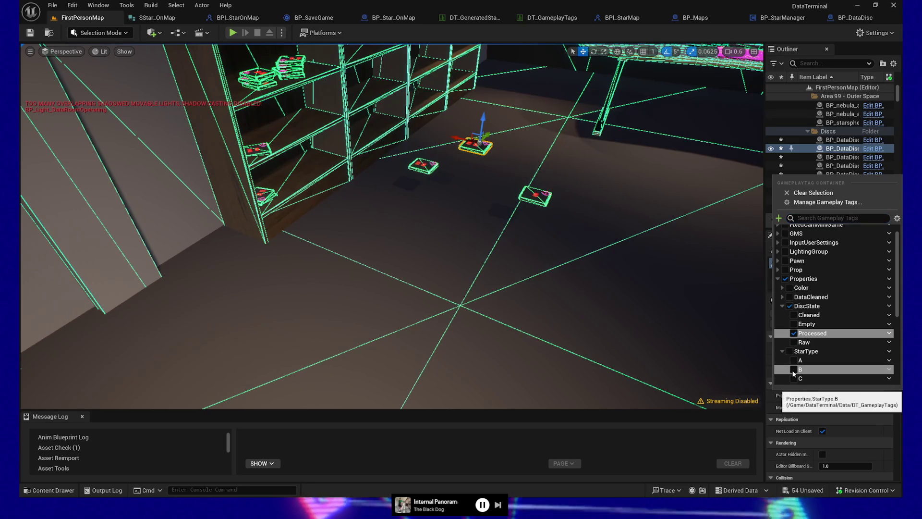
left_click(570, 323)
Step: Play the level from this viewport spot, quit the session, and reselect BP_DataDisc3
right_click(495, 353)
left_click(521, 348)
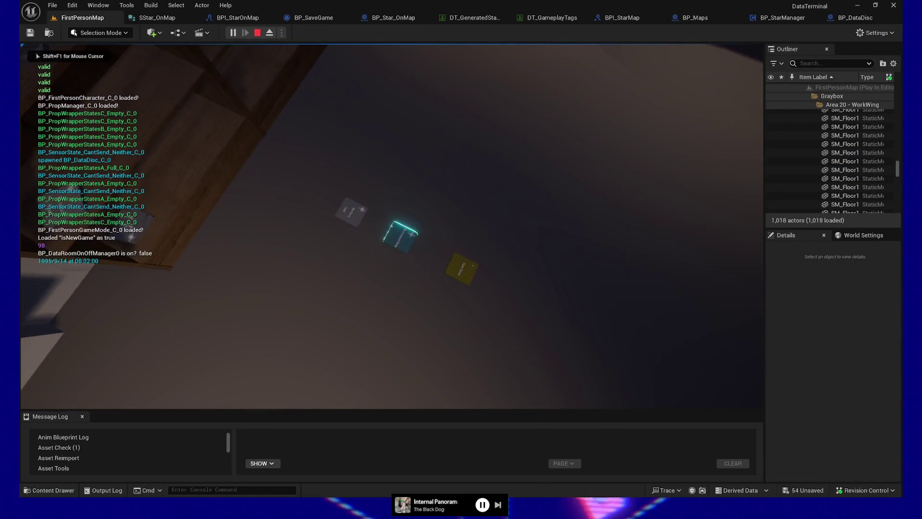
key("Escape")
left_click(392, 337)
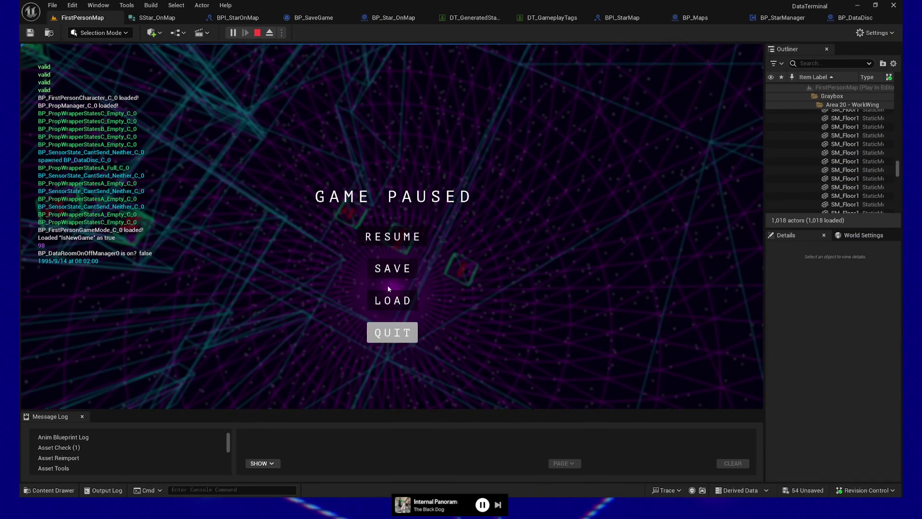
left_click(328, 186)
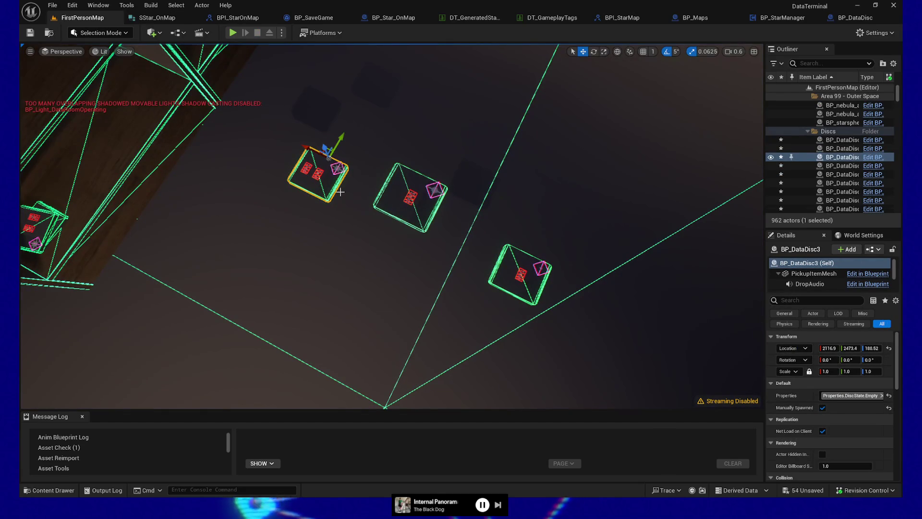
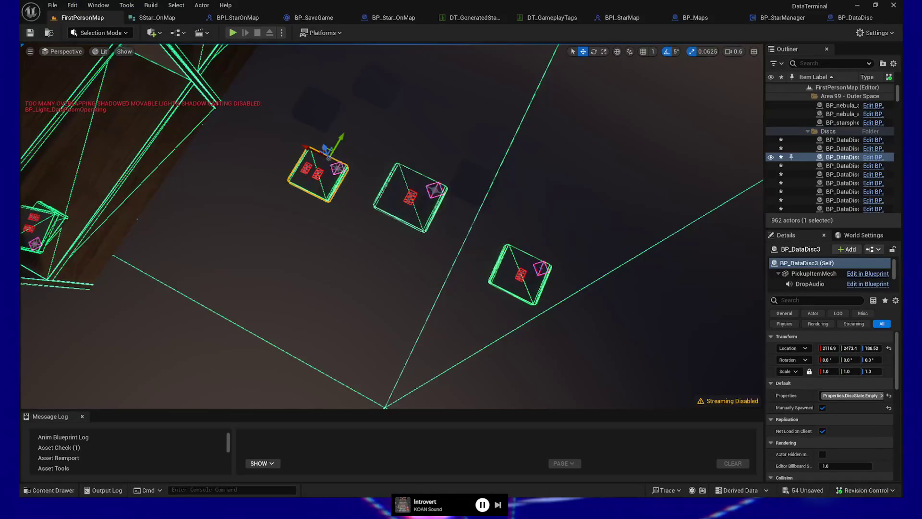
Step: Swing the camera from the floor discs back to frame the shelves and laptop desk, then open the Show menu
left_click_drag(394, 289, 391, 288)
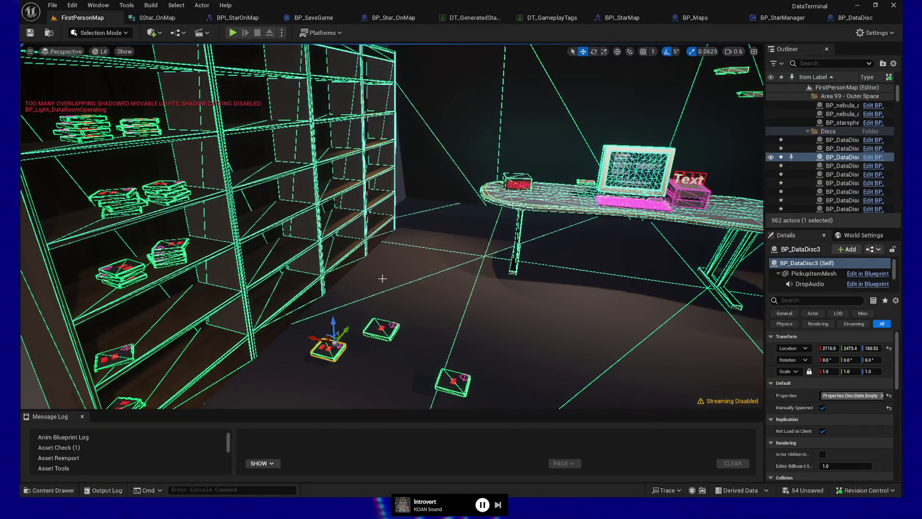
key("Down")
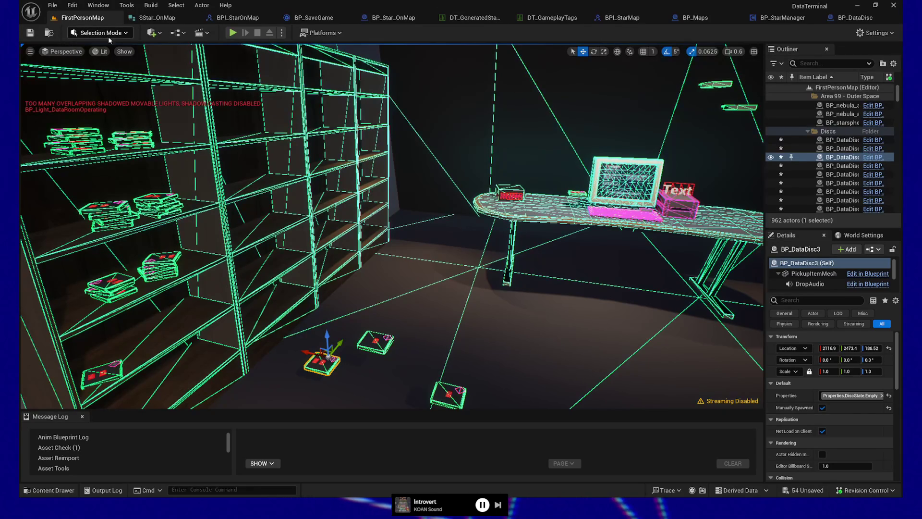
left_click(124, 52)
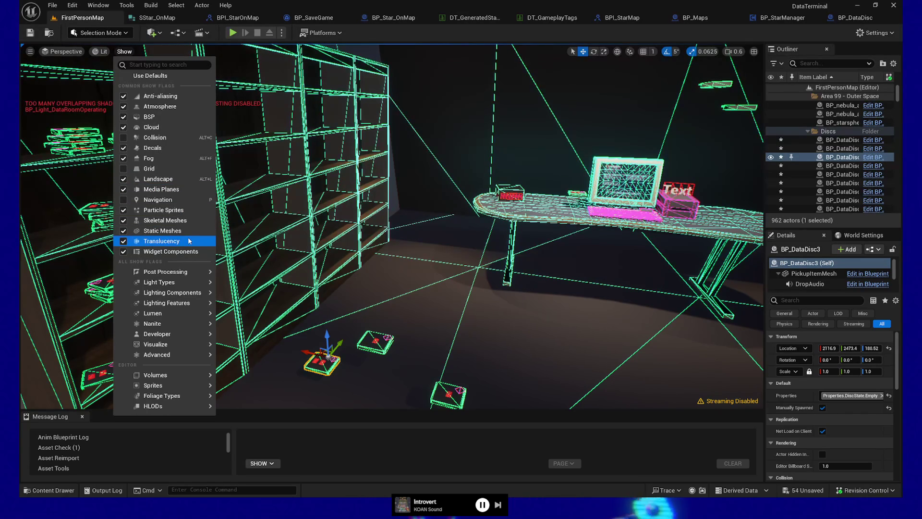
mouse_move(194, 275)
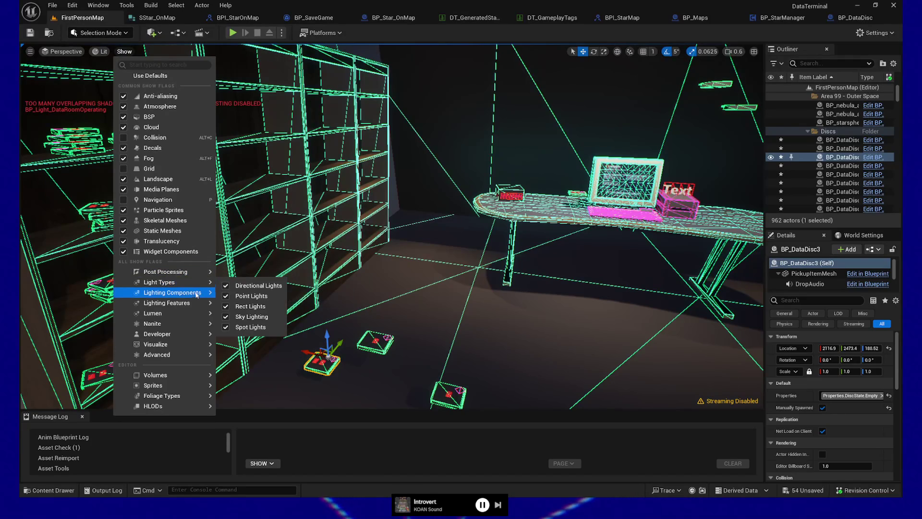
mouse_move(196, 295)
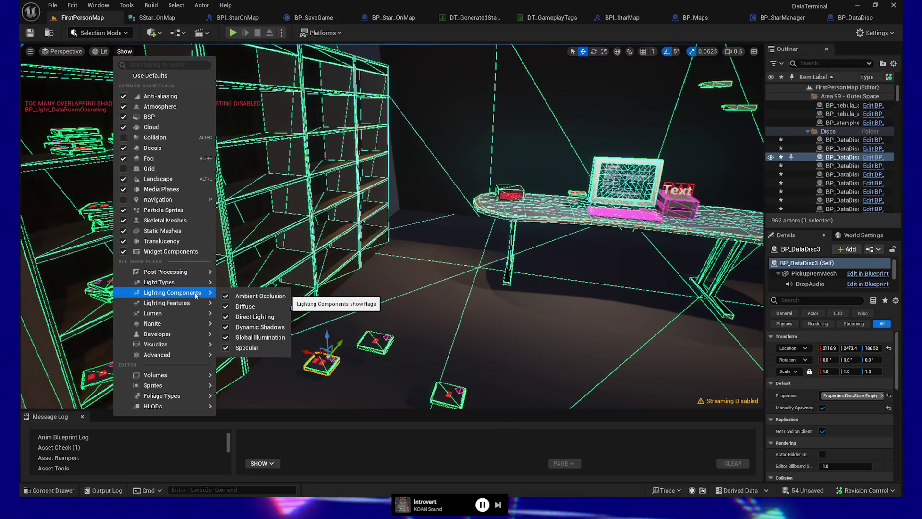
mouse_move(176, 311)
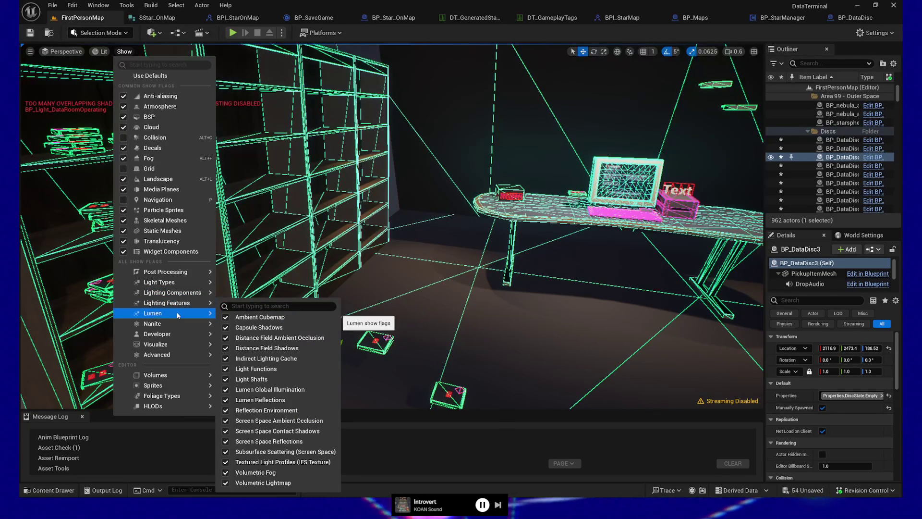
mouse_move(176, 332)
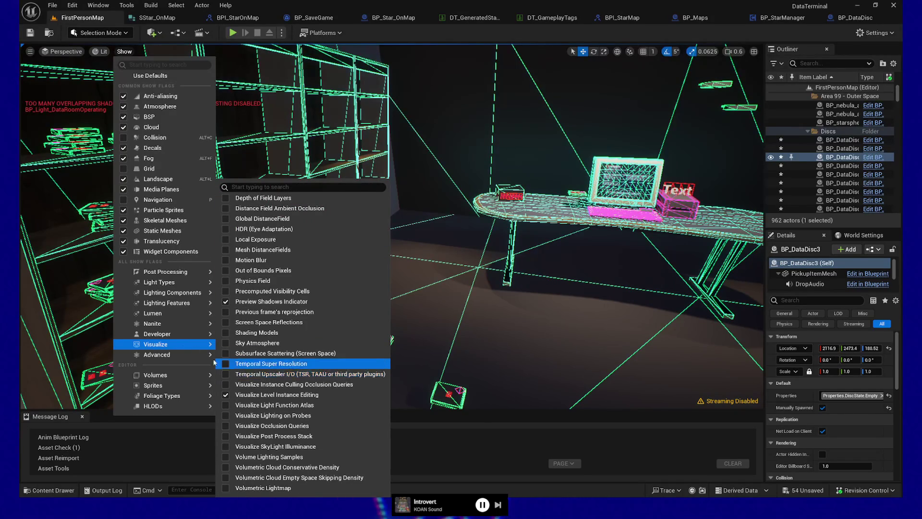
mouse_move(138, 358)
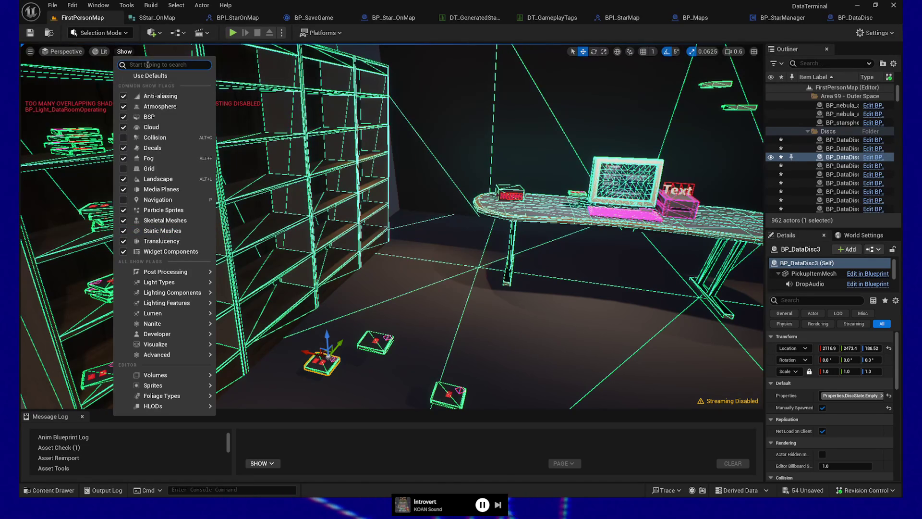
Step: Search the show flags for vertex edges and uncheck the Mesh Edges wireframe overlay
type("geo")
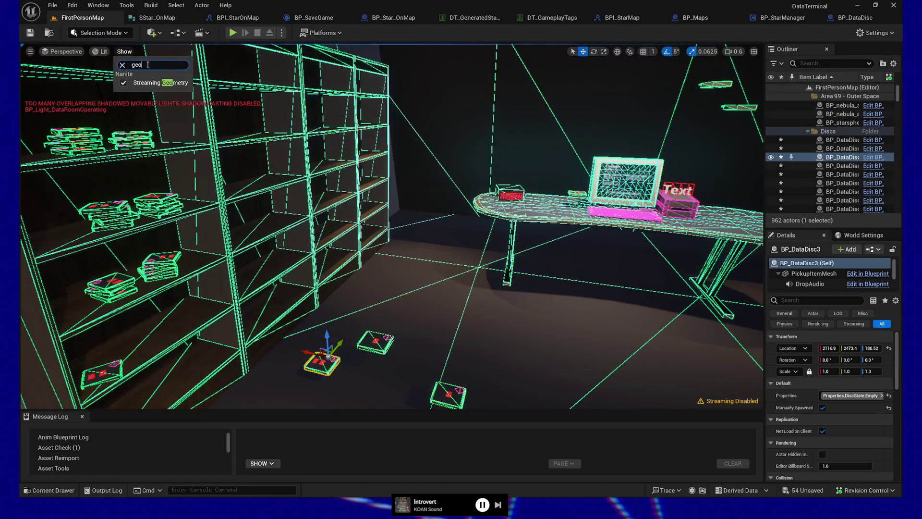
key("BackSpace")
key("BackSpace")
key("BackSpace")
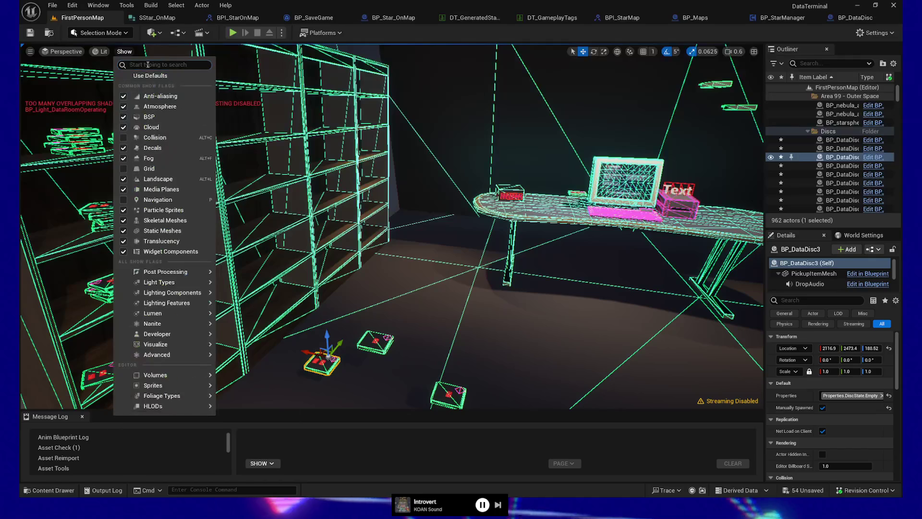
type("wi")
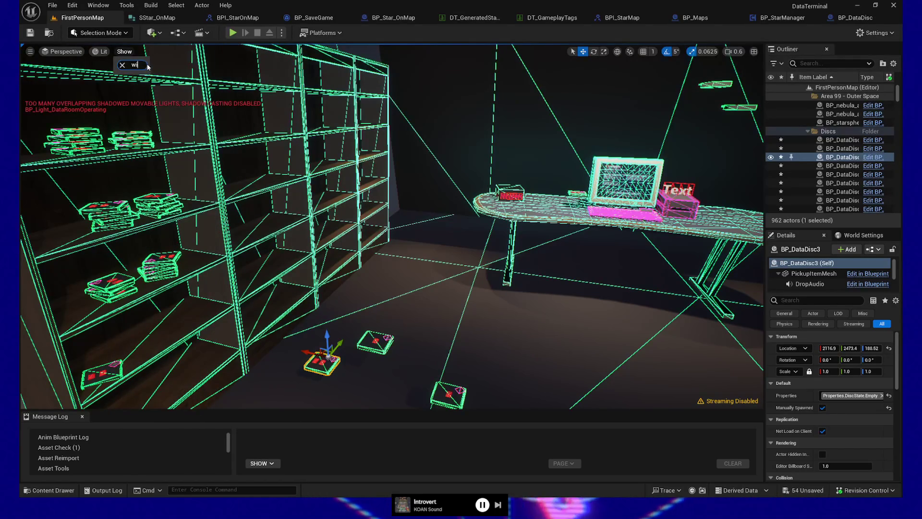
type("vertex")
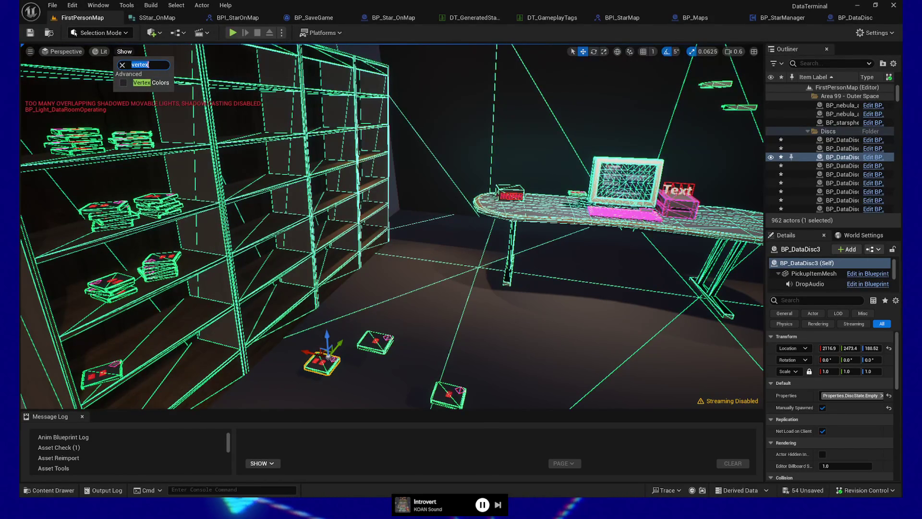
type("edge")
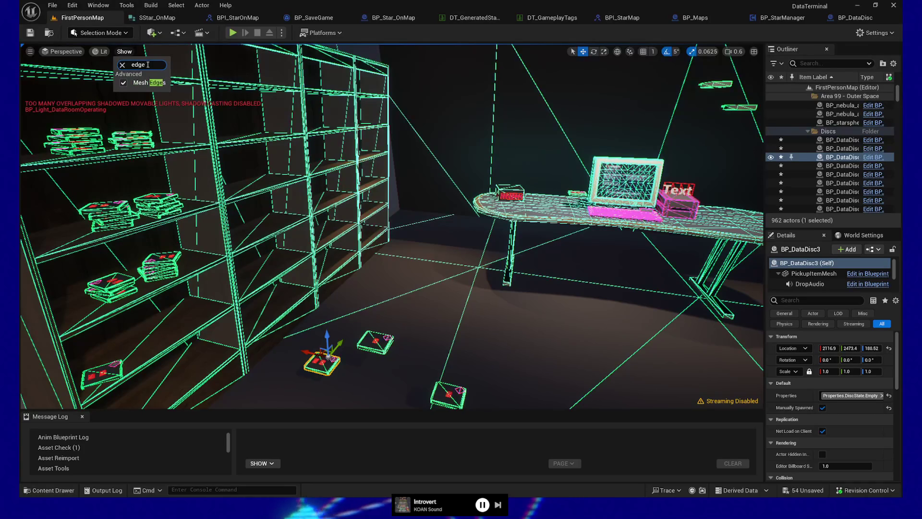
left_click(124, 82)
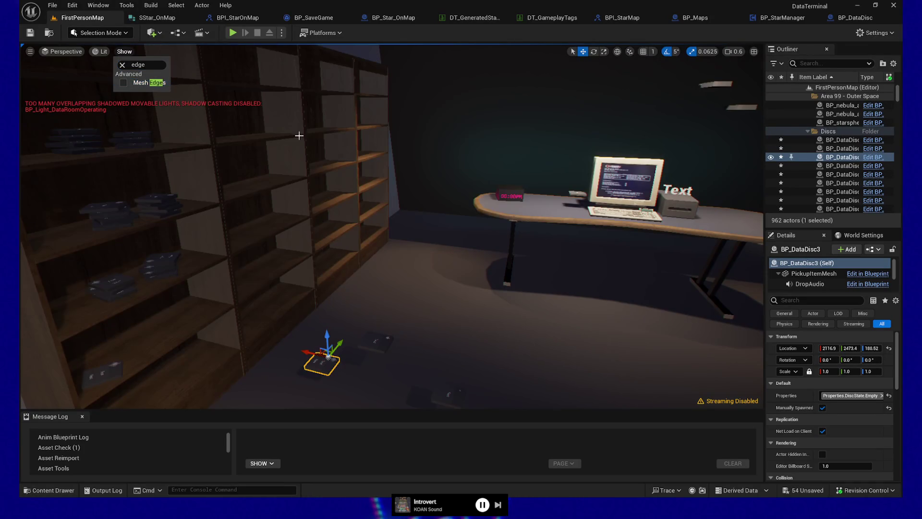
Step: Play the level from the floor spot beside the shelves and take control of the player
mouse_move(428, 227)
left_mouse_down()
mouse_move(376, 375)
mouse_move(381, 366)
left_mouse_up()
left_click(381, 366)
right_click(367, 371)
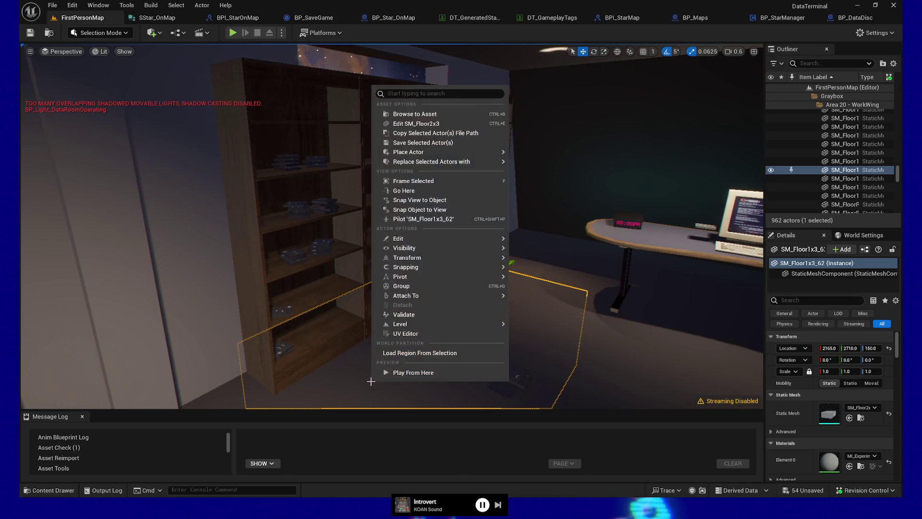
left_click(384, 373)
left_click(482, 313)
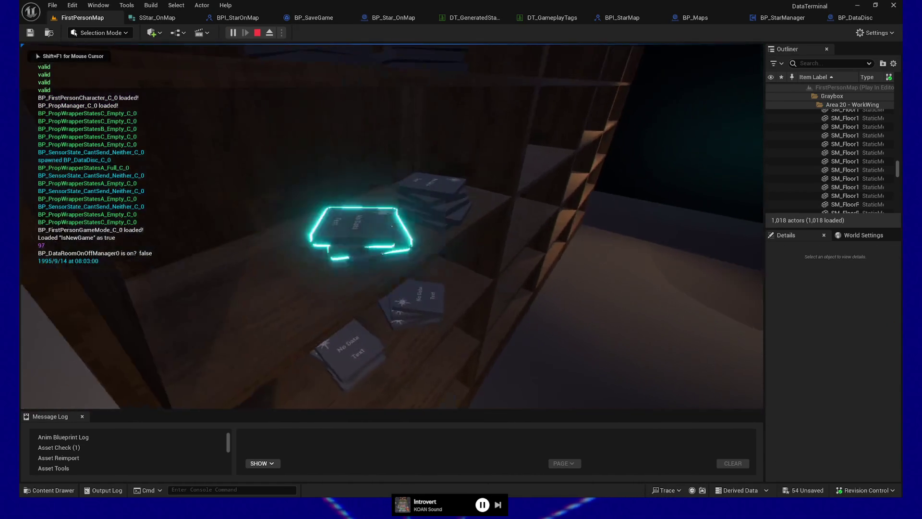
Step: Pick up and drop the No Data and grey discs, then open the door and walk up to the doorway
key("e")
key("e")
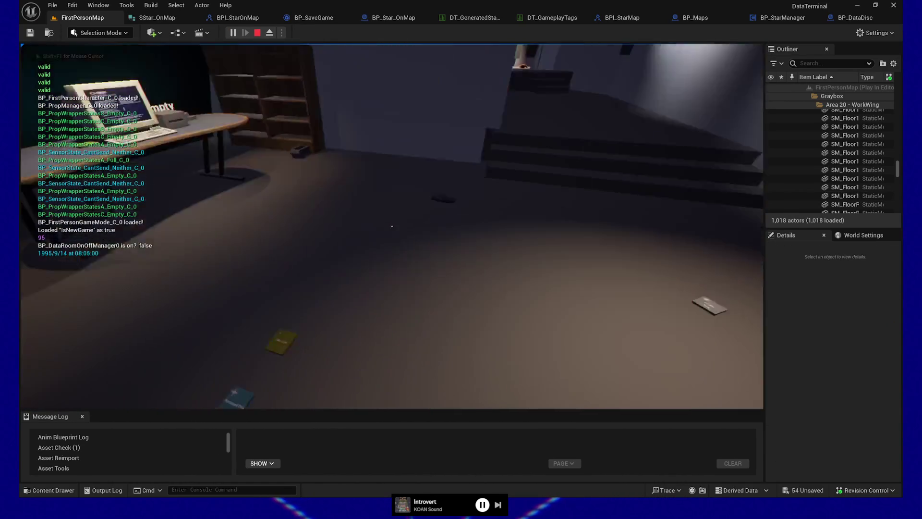
key("w")
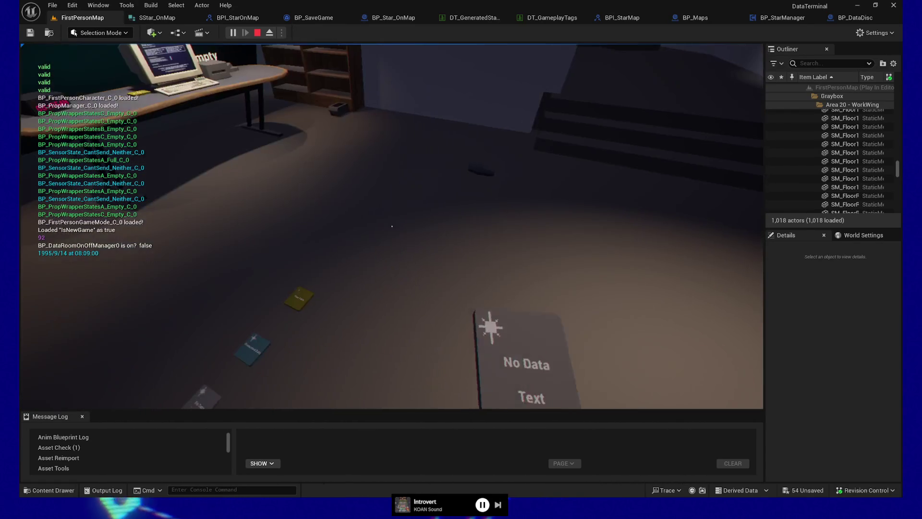
key("e")
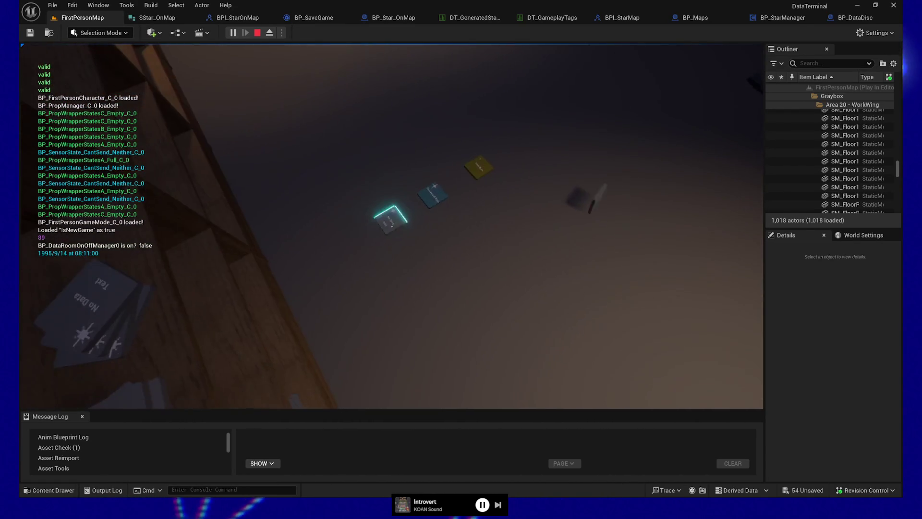
key("e")
key("e")
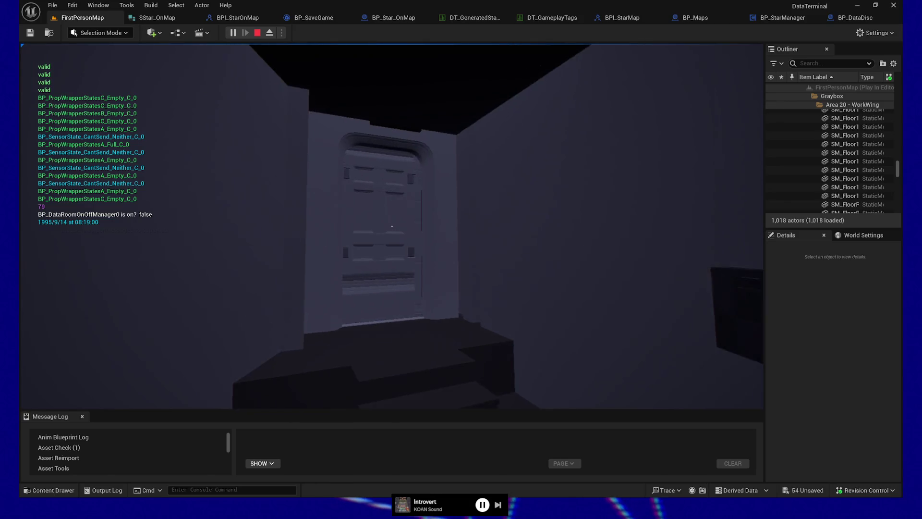
key("e")
key("w")
key("w")
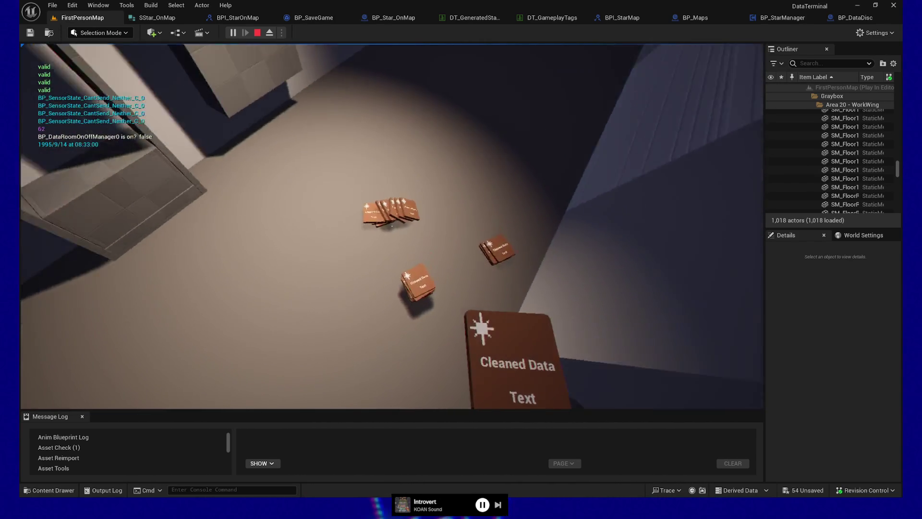
Step: Scatter nine Cleaned Data cards onto the floor
left_click(392, 225)
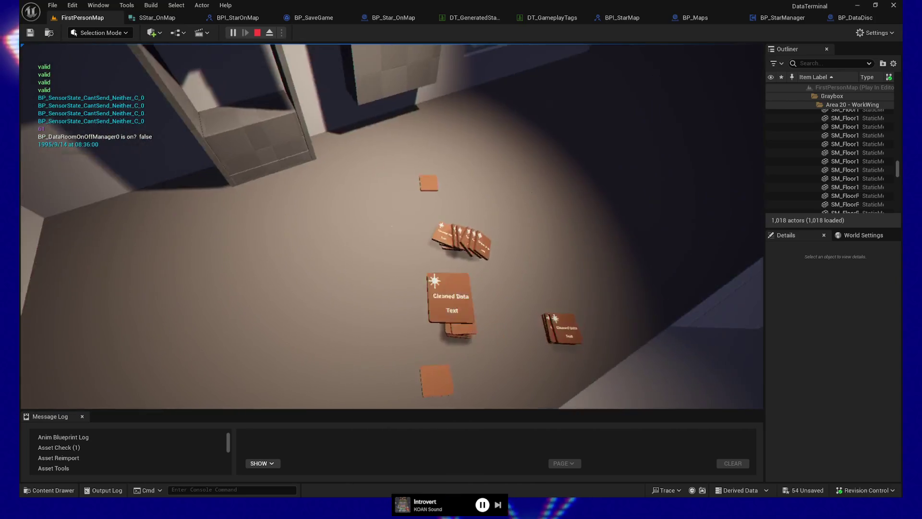
left_click(392, 225)
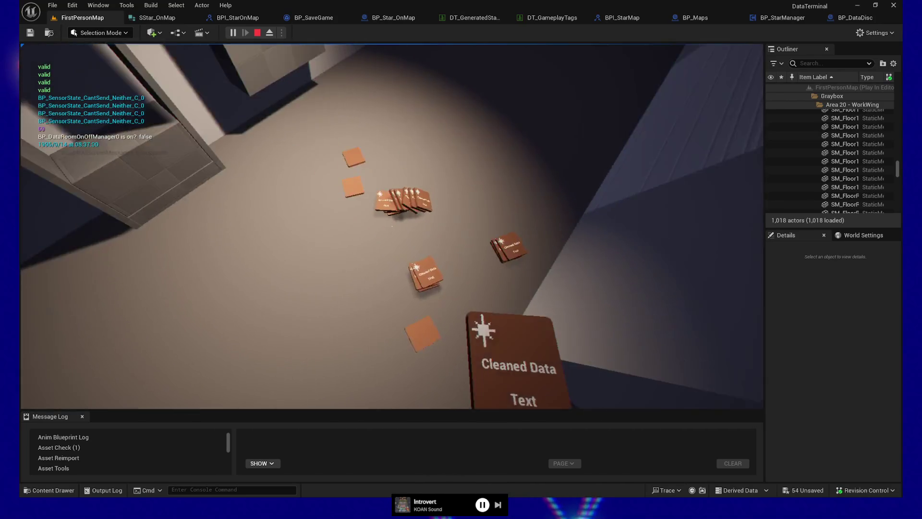
left_click(392, 225)
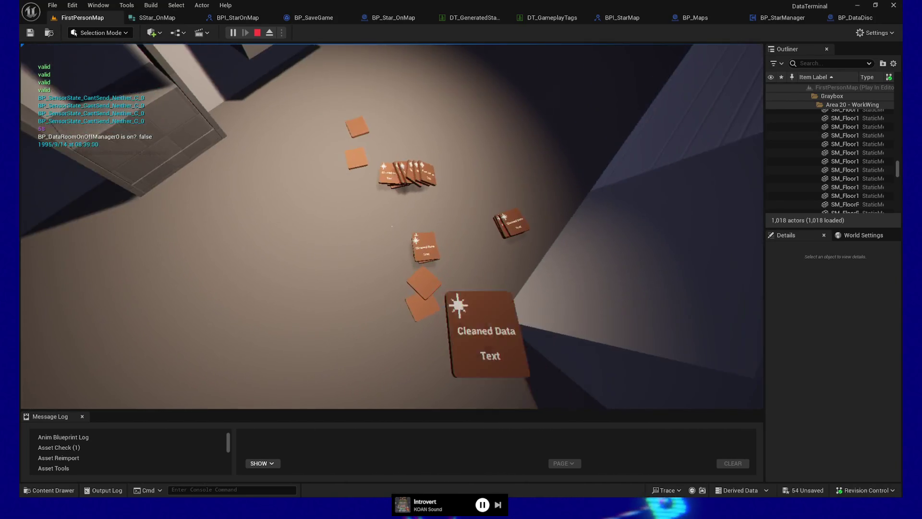
left_click(391, 225)
left_click(392, 225)
left_click(392, 226)
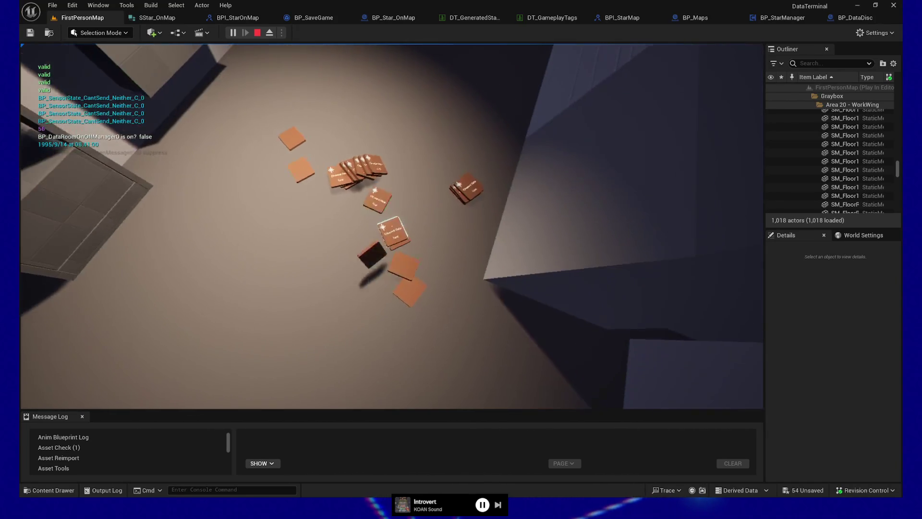
left_click(392, 225)
left_click(392, 226)
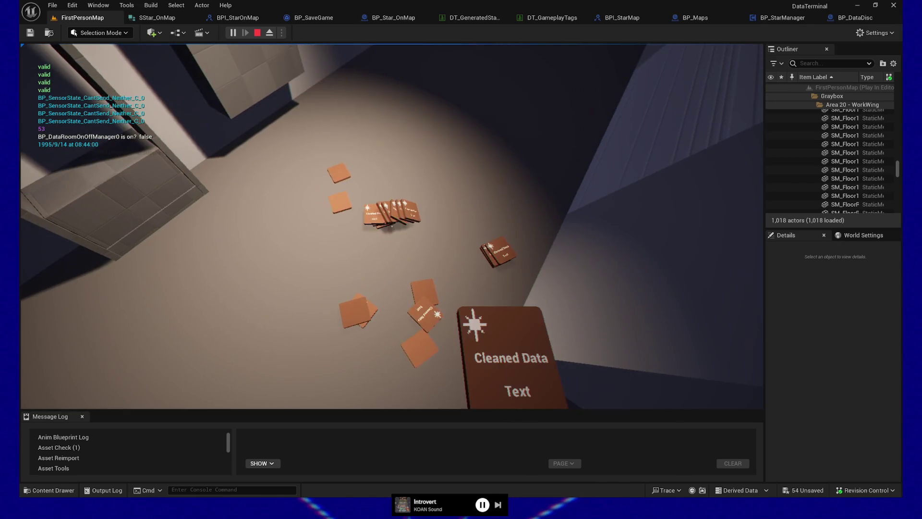
left_click(392, 226)
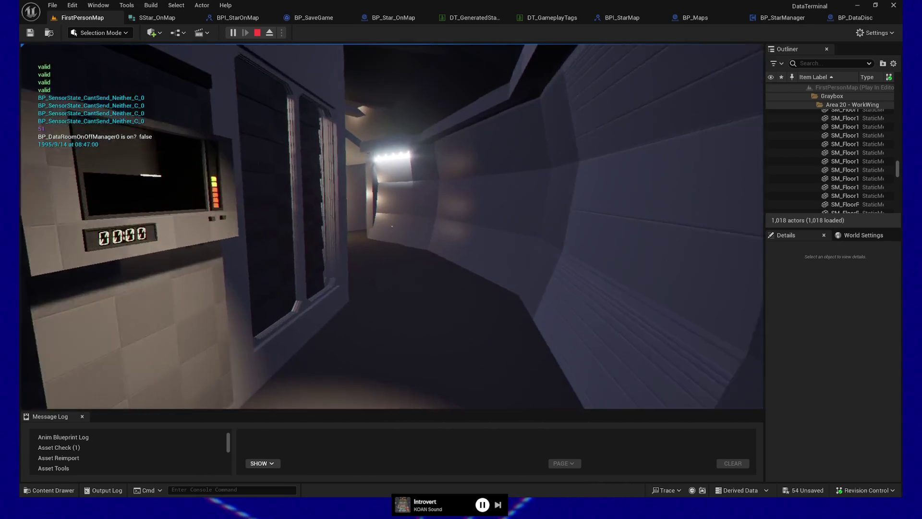
Step: Walk down the corridor and through the lounge, dropping the held card onto the item teleporter
key("w")
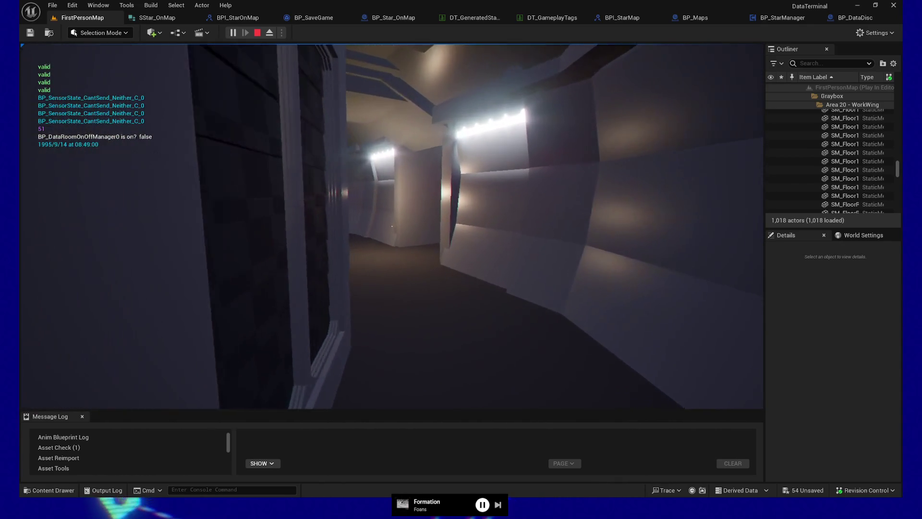
key("w")
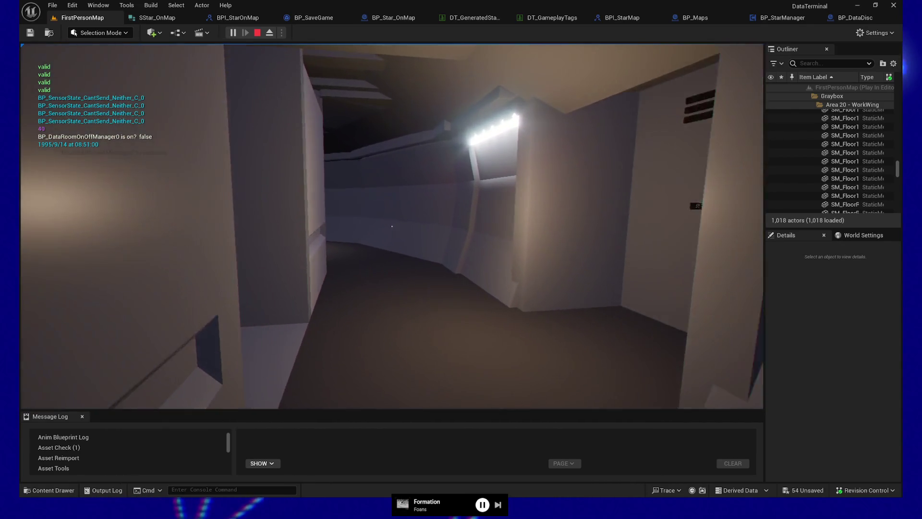
key("w")
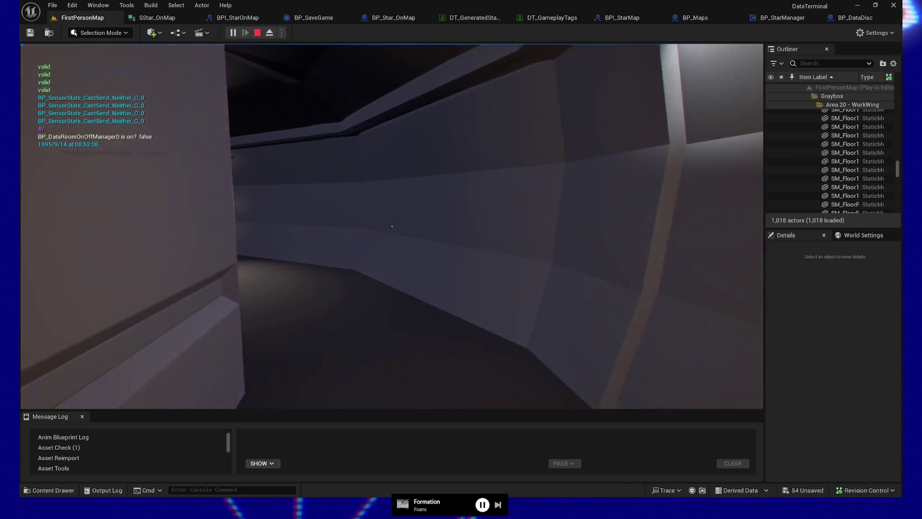
key("w")
key("w")
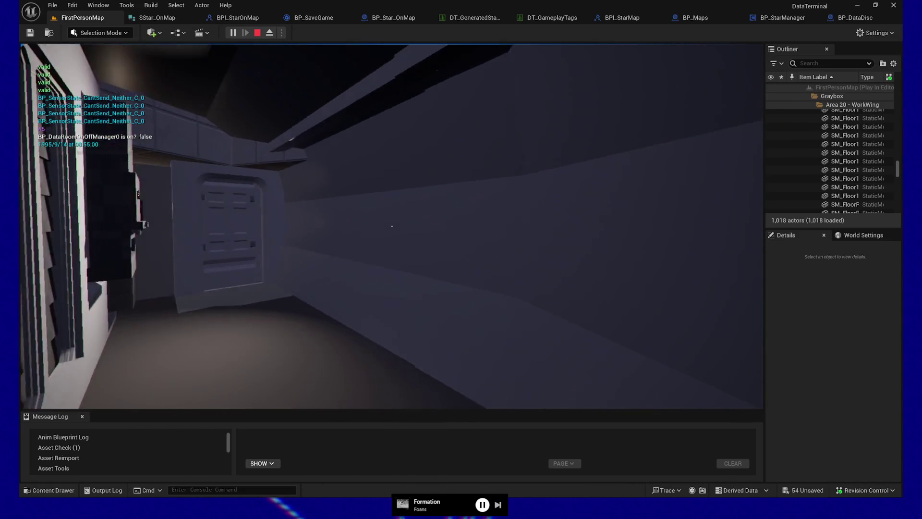
key("w")
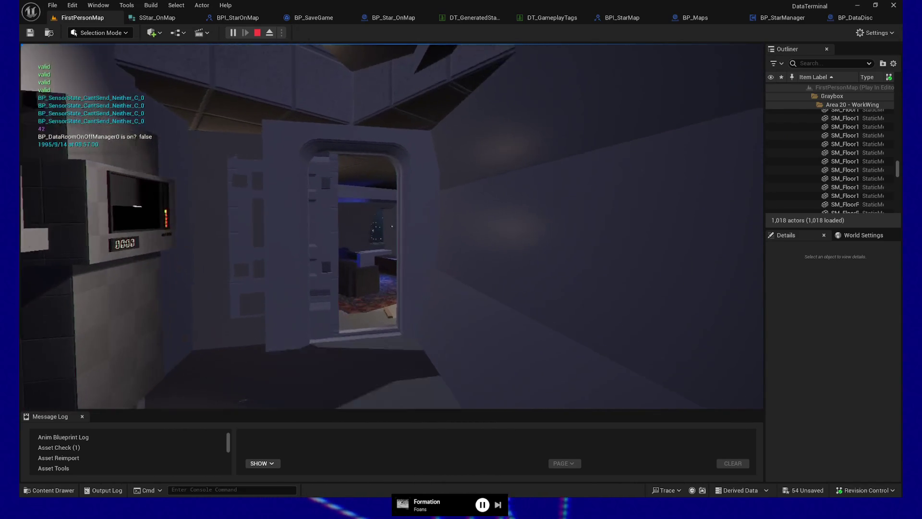
key("w")
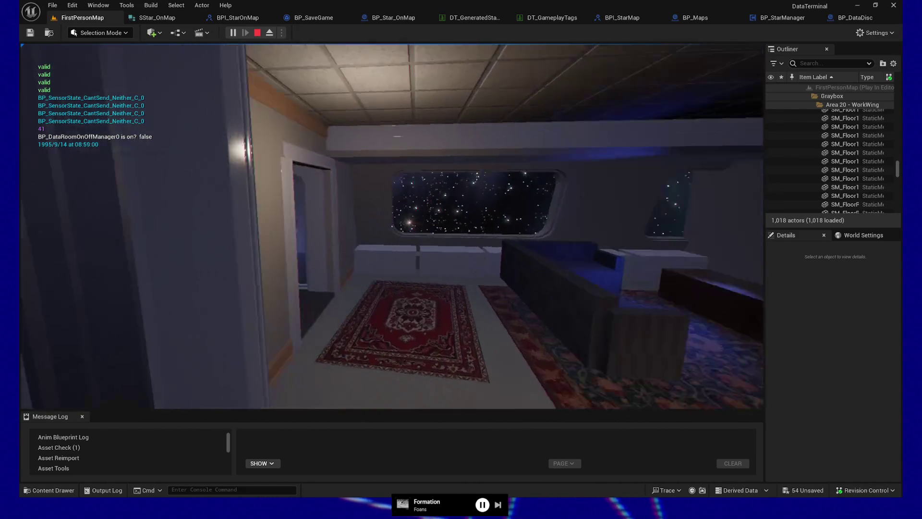
key("w")
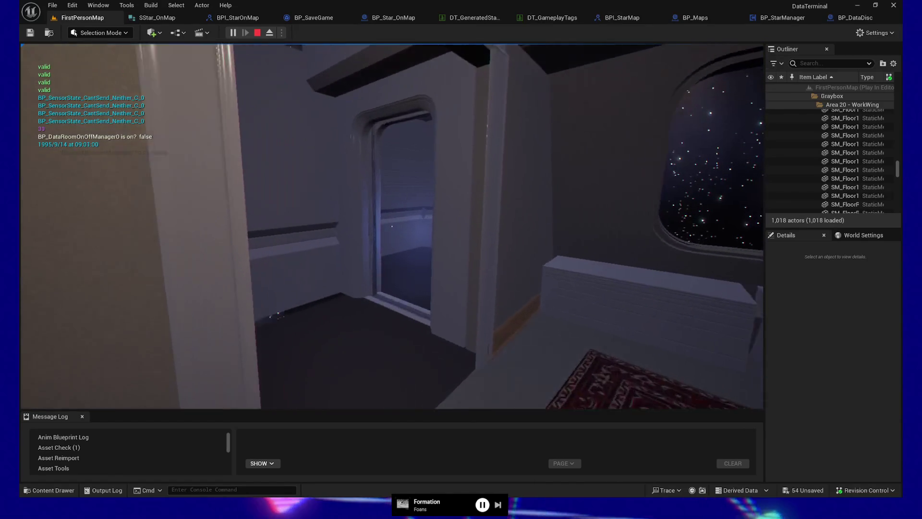
key("w")
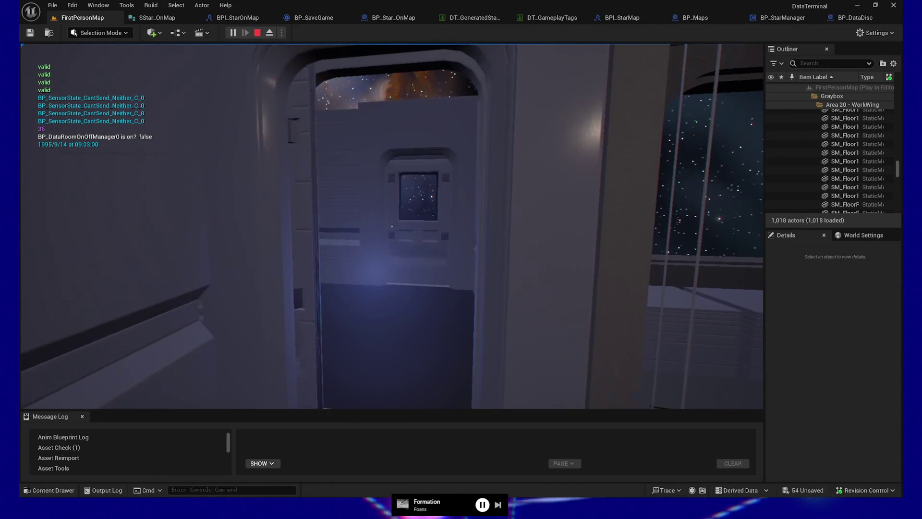
key("s")
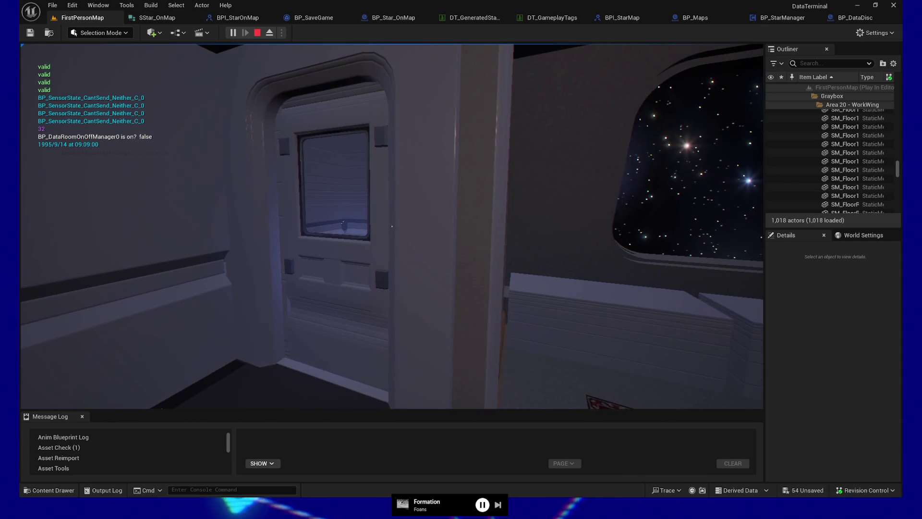
key("w")
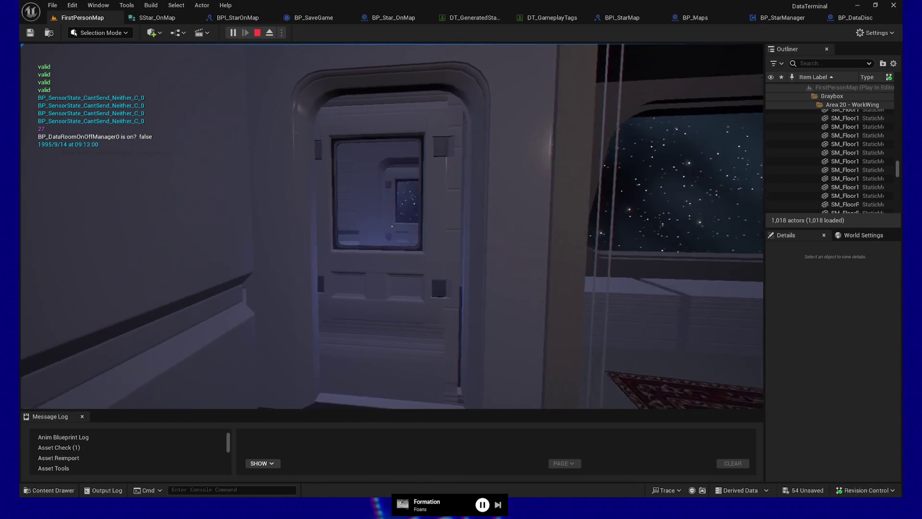
key("w")
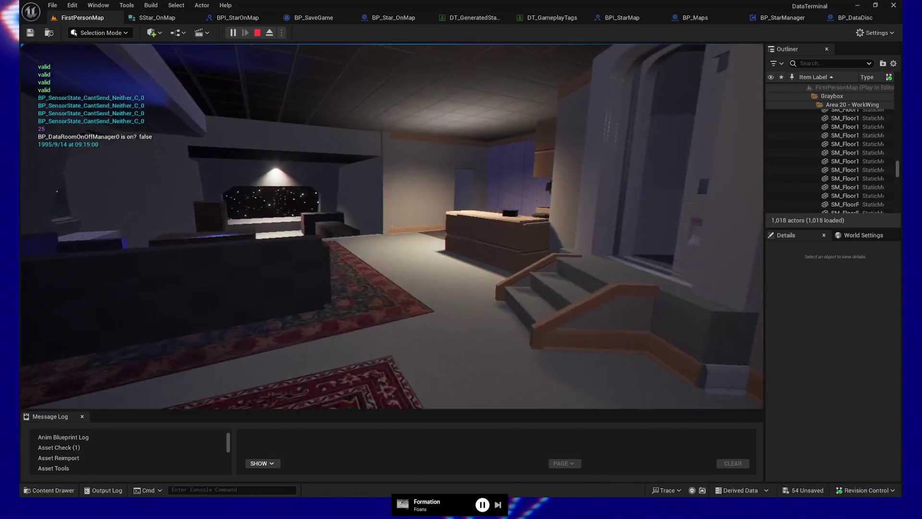
key("w")
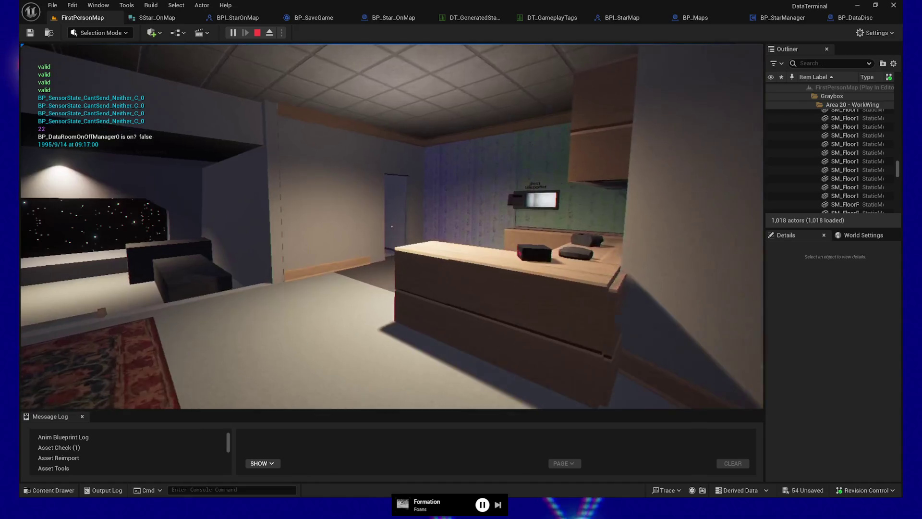
key("w")
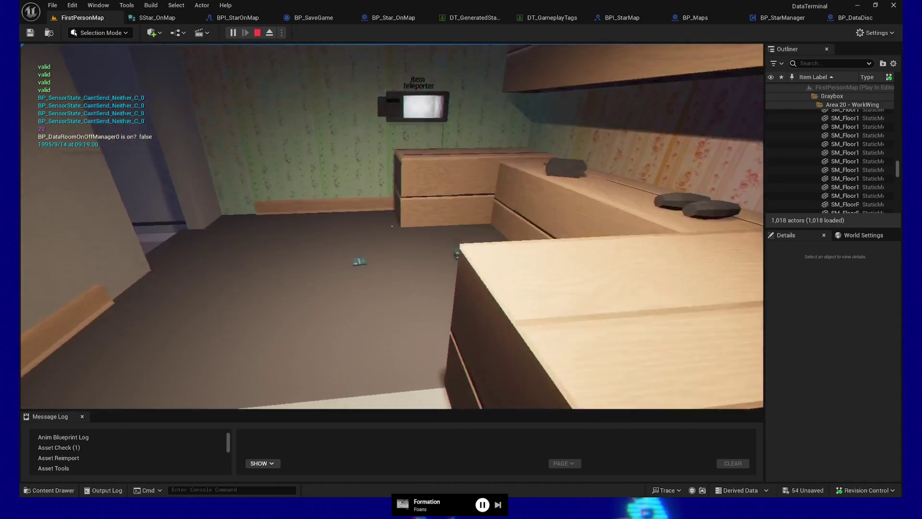
key("w")
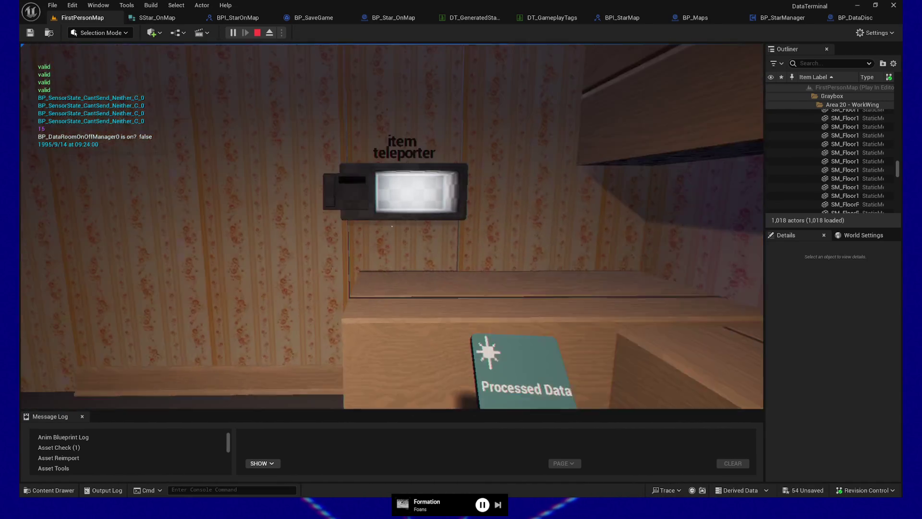
left_click(392, 225)
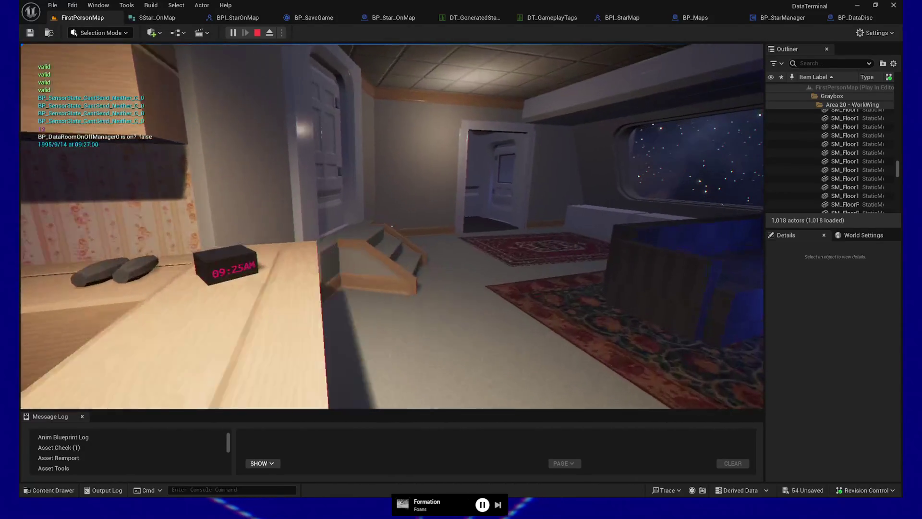
Step: Walk along the corridor past the floor discs into the room with the pneumatic station terminals
key("w")
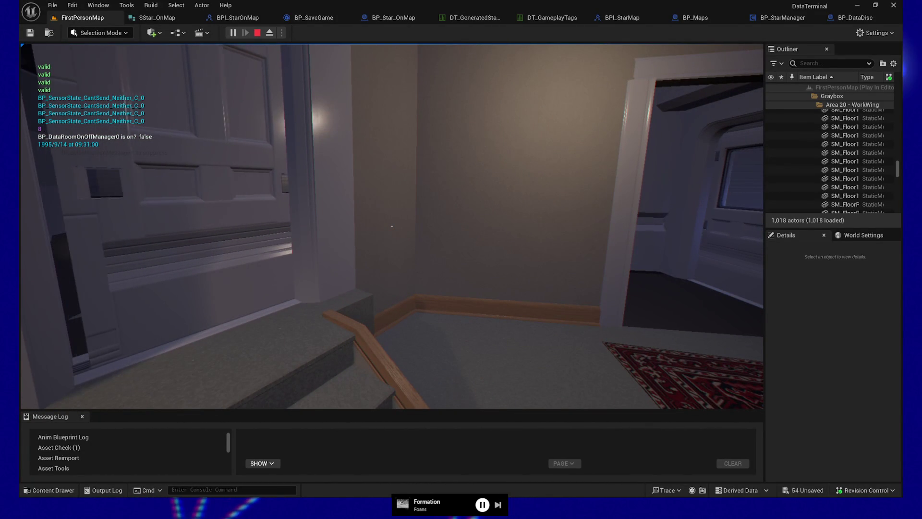
key("w")
key("w")
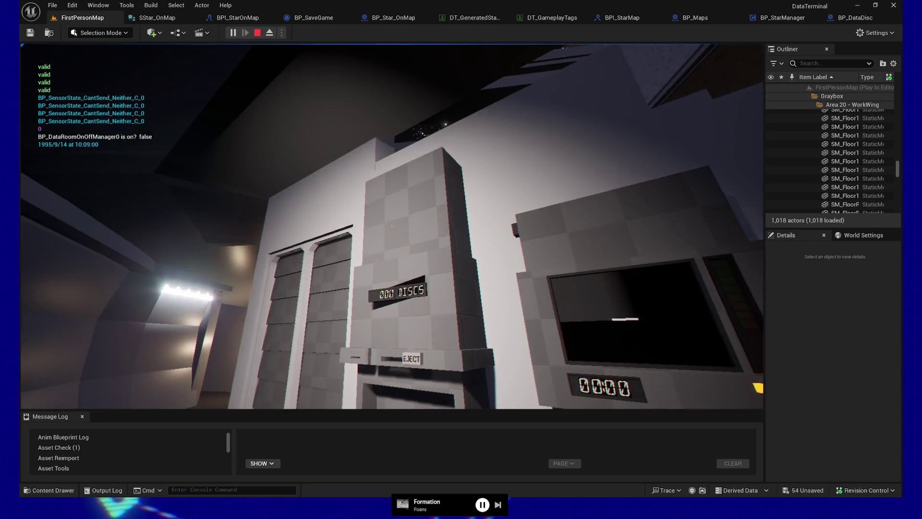
key("w")
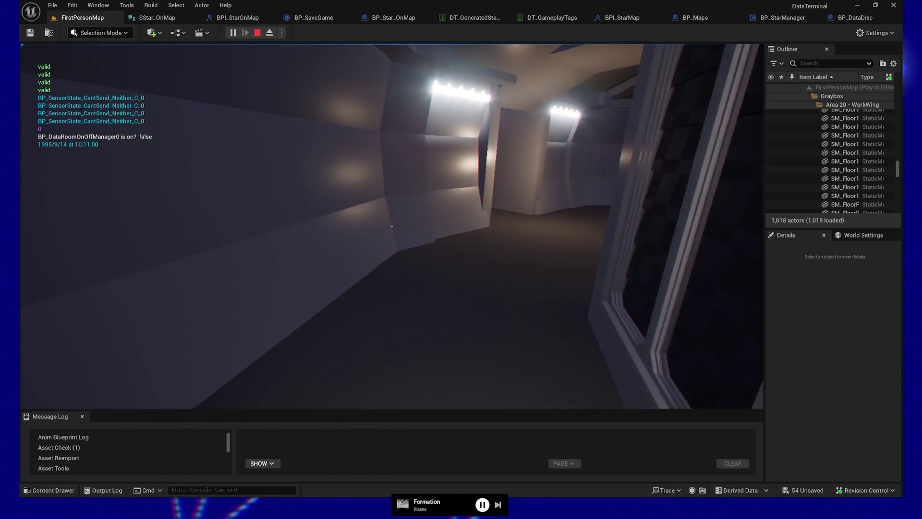
key("w")
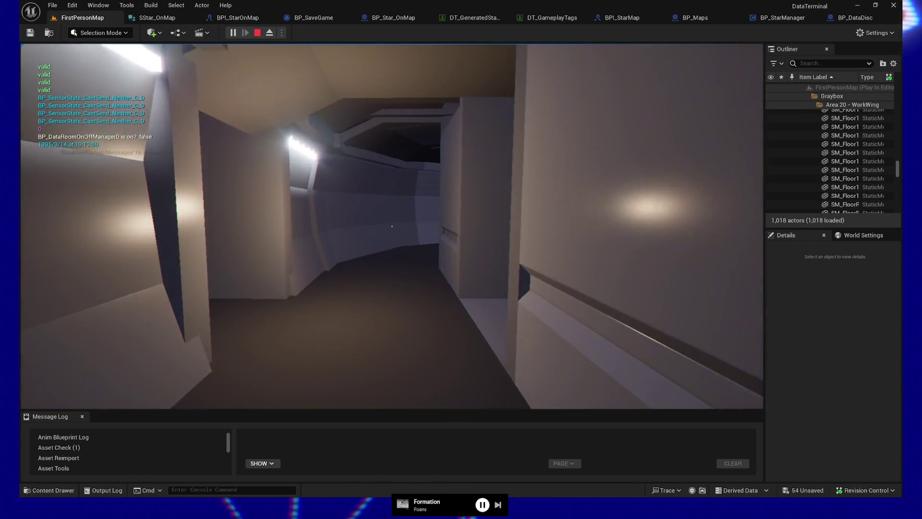
key("w")
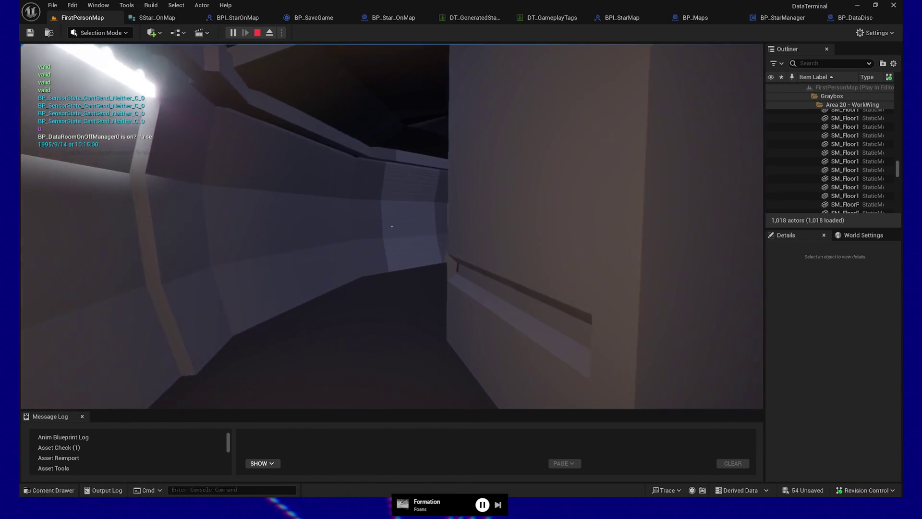
key("w")
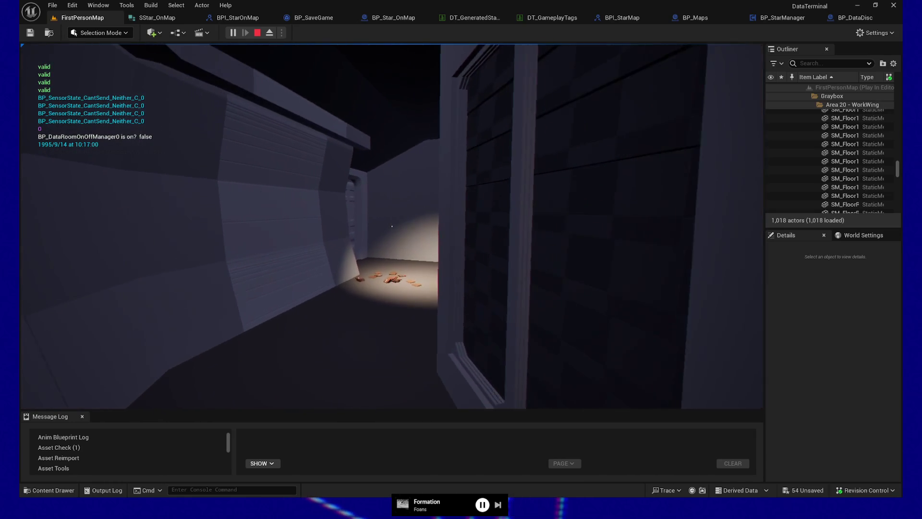
key("w")
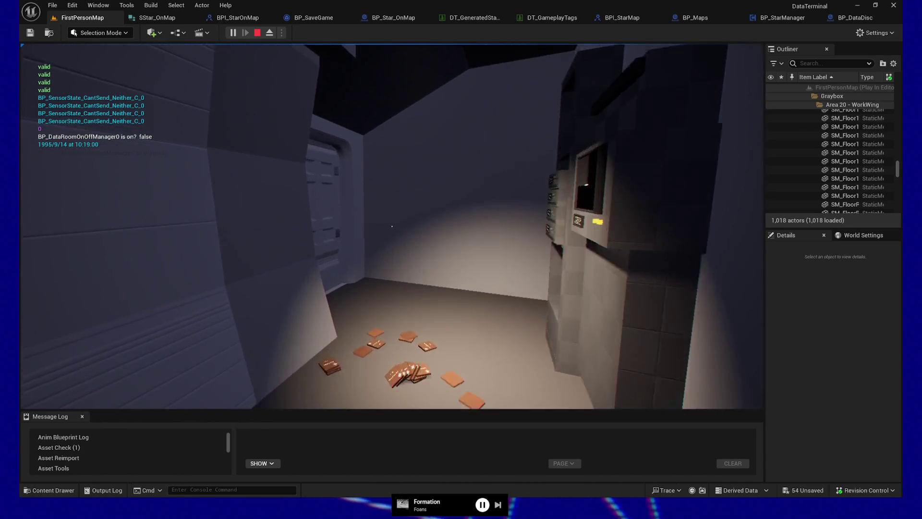
key("w")
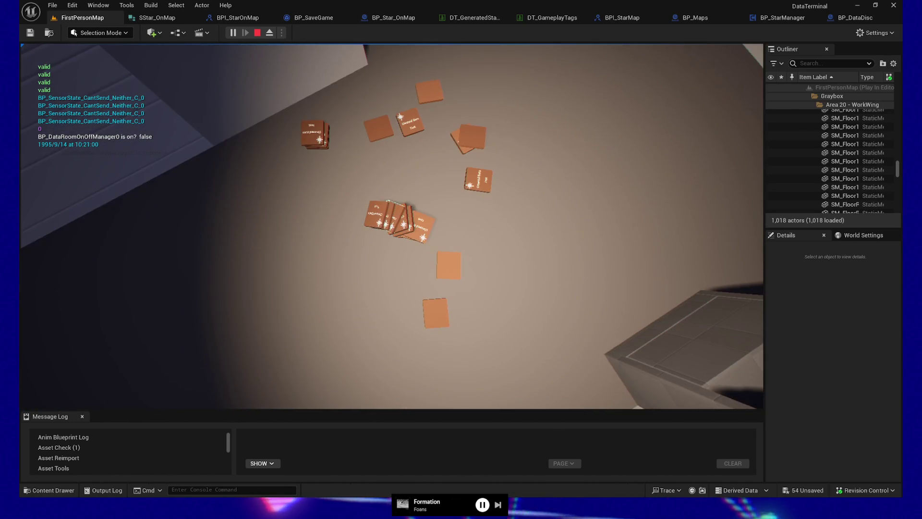
key("w")
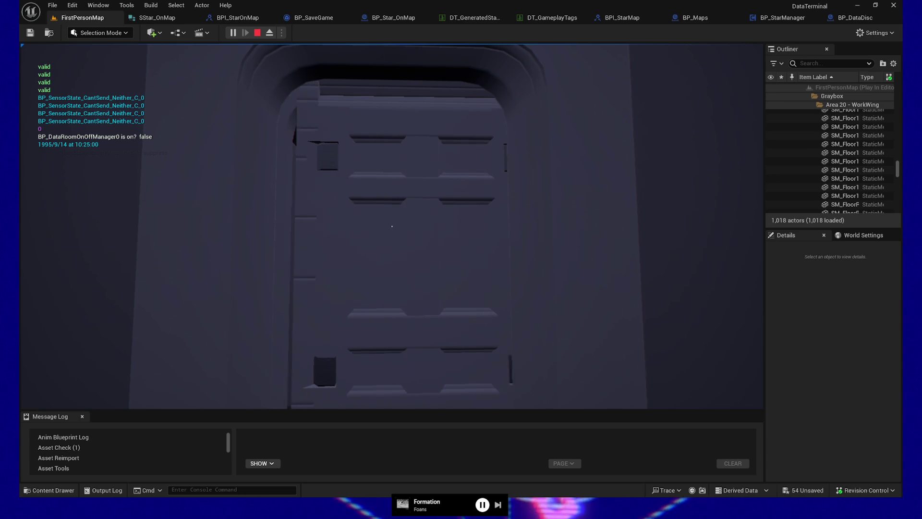
key("w")
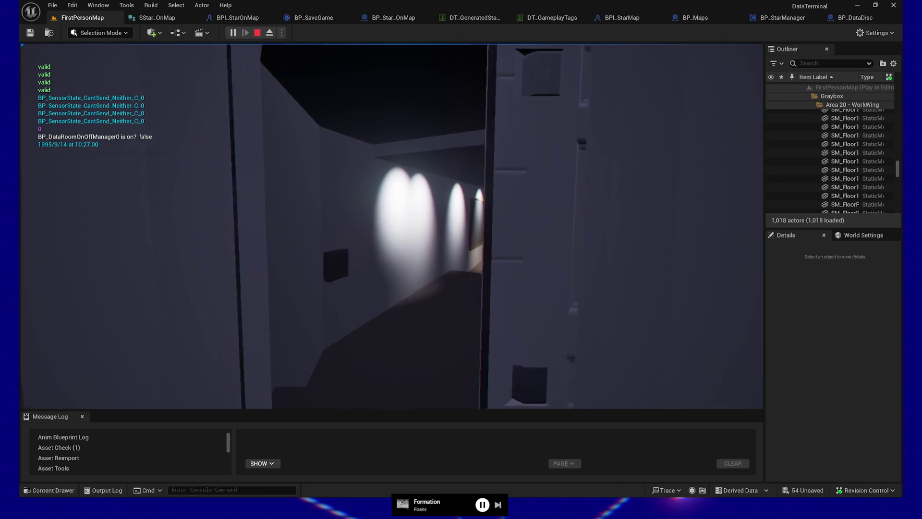
key("w")
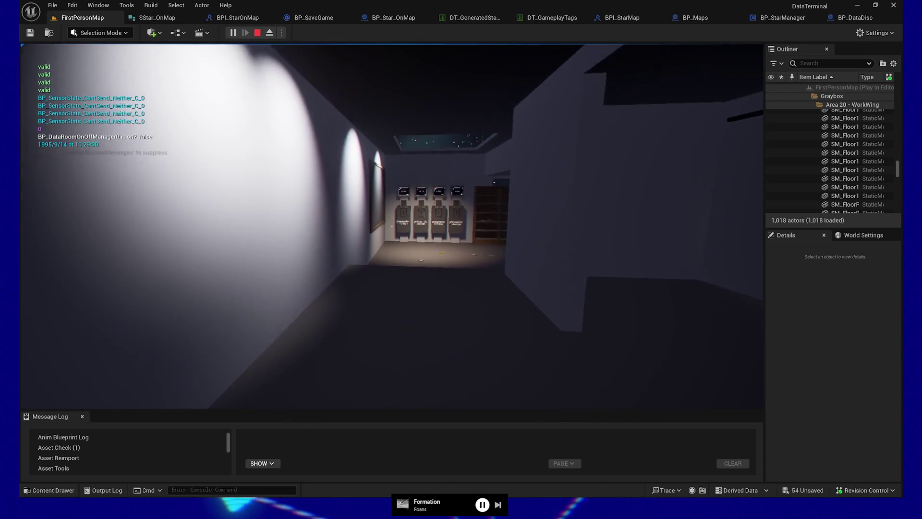
key("w")
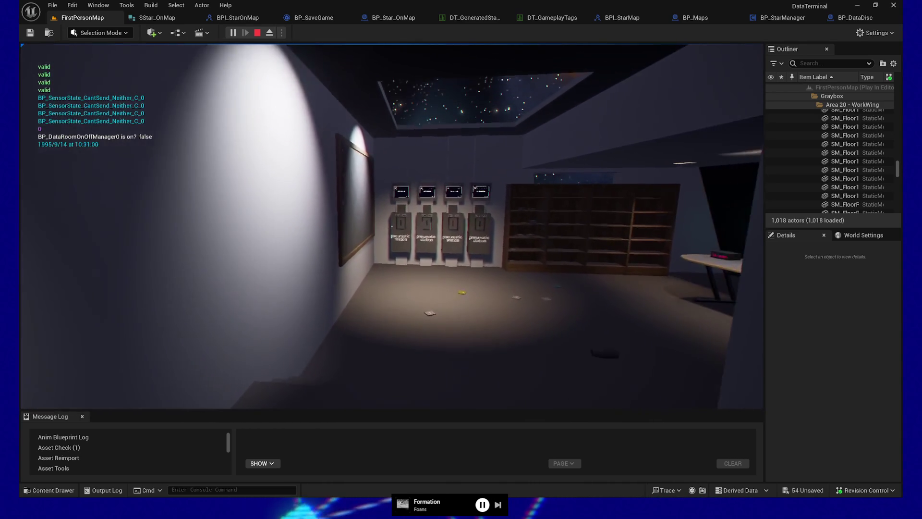
key("w")
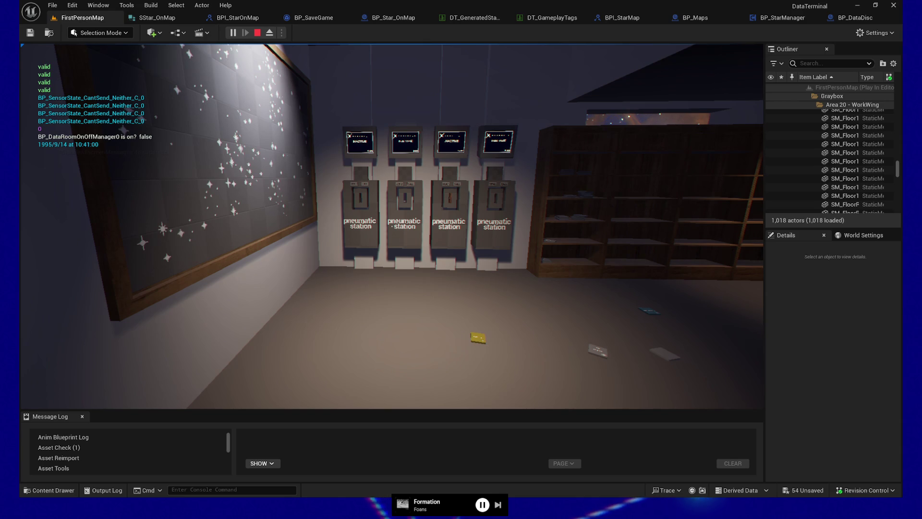
Step: Pick up the yellow Raw Data card by the computer desk, then pause the game
key("s")
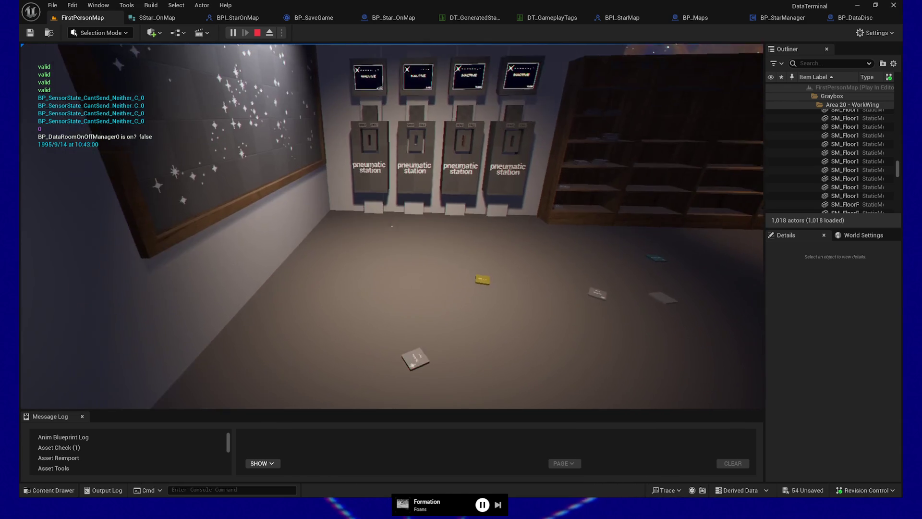
key("w")
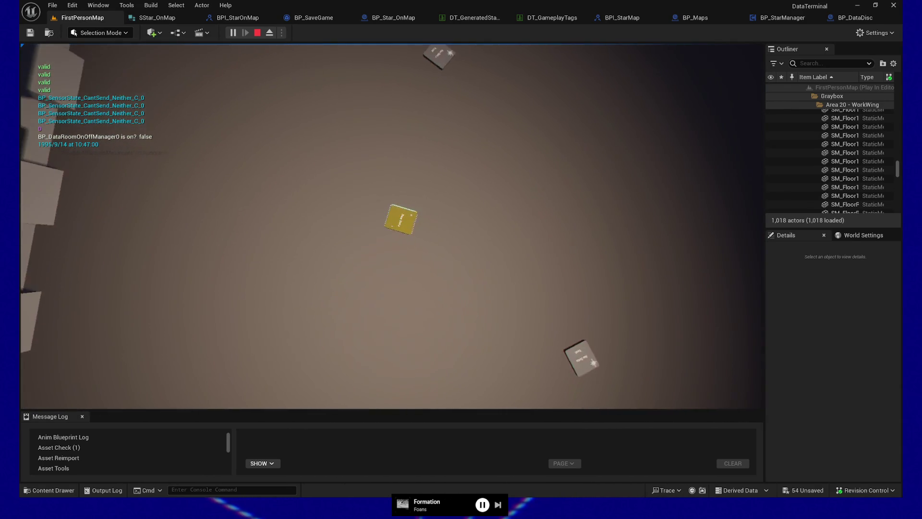
key("e")
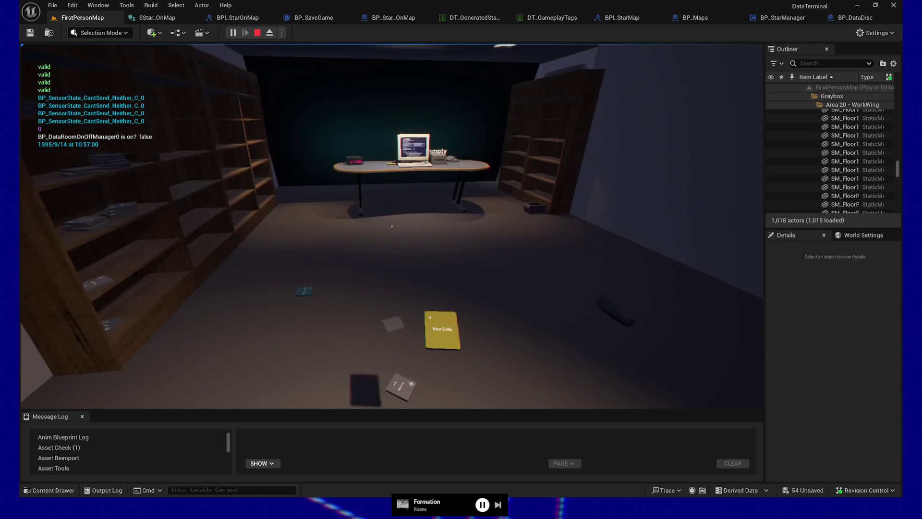
key("w")
key("Escape")
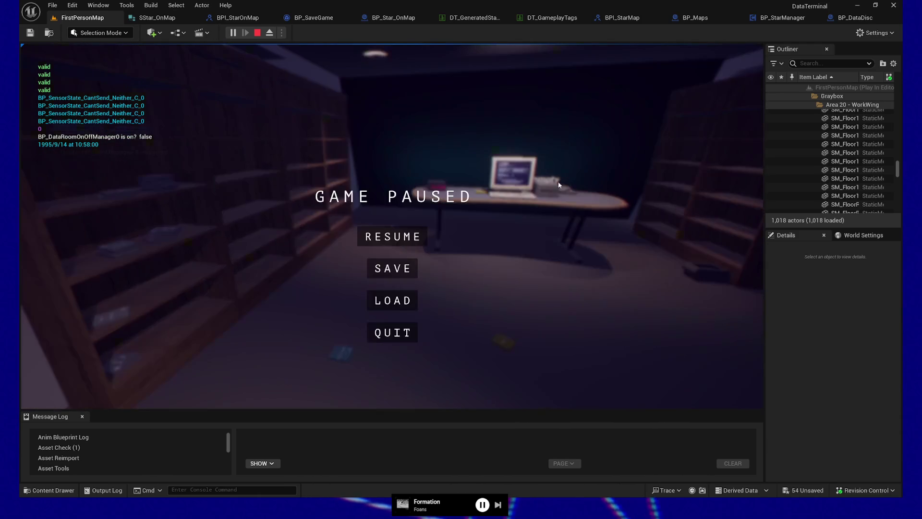
Step: Exit the playtest, select the floor data disc and open BP_DataDisc's Construction Script with Ctrl+E
left_click(379, 328)
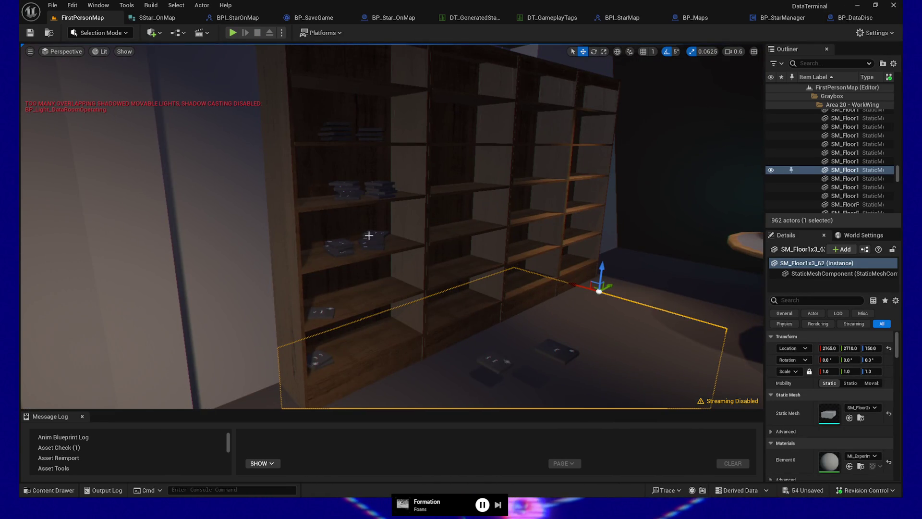
left_click(371, 235)
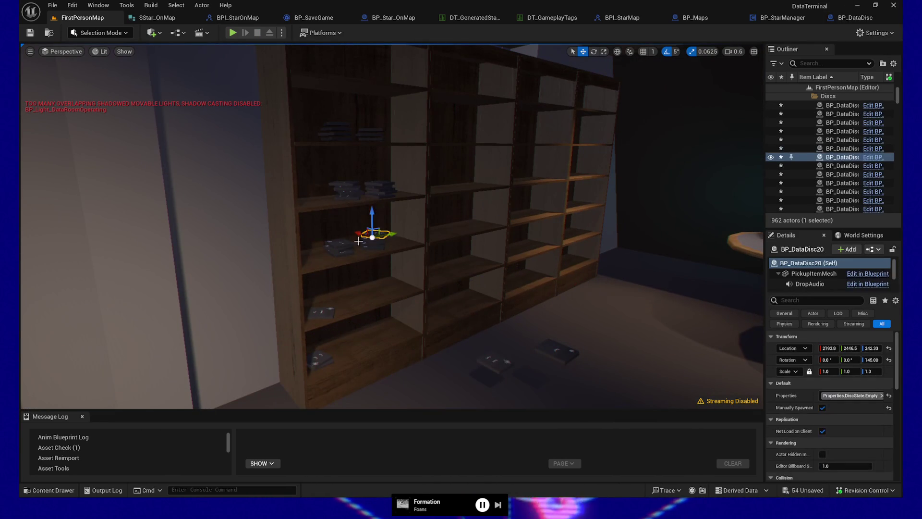
left_click(490, 358)
left_click_drag(494, 355, 598, 308)
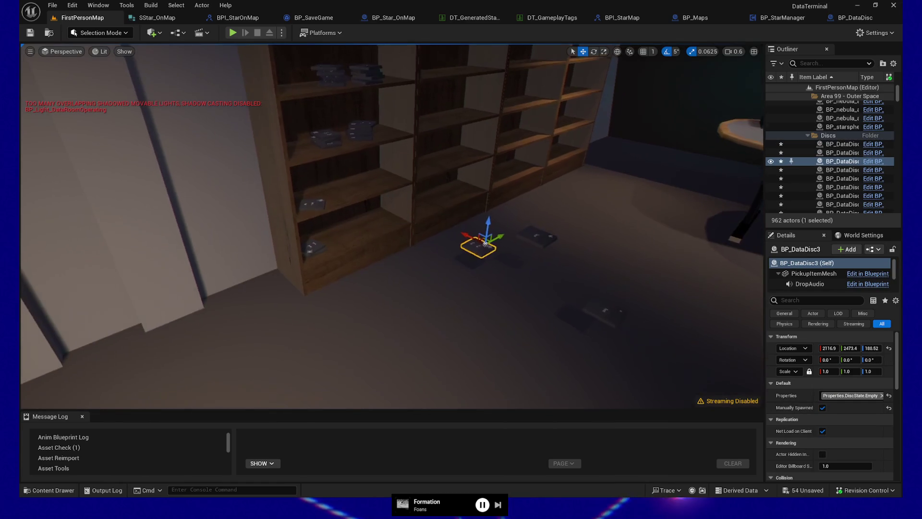
key("ctrl+e")
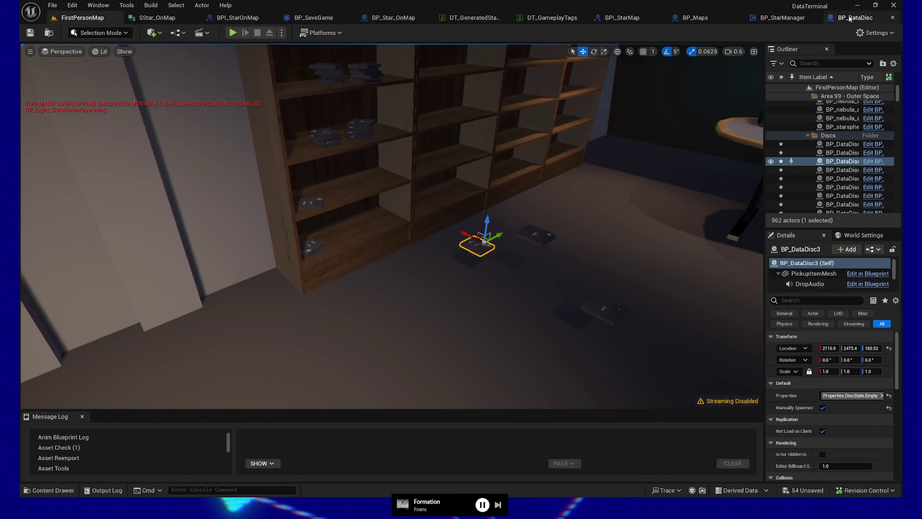
left_click_drag(368, 265, 469, 274)
scroll(470, 274, "down", 2)
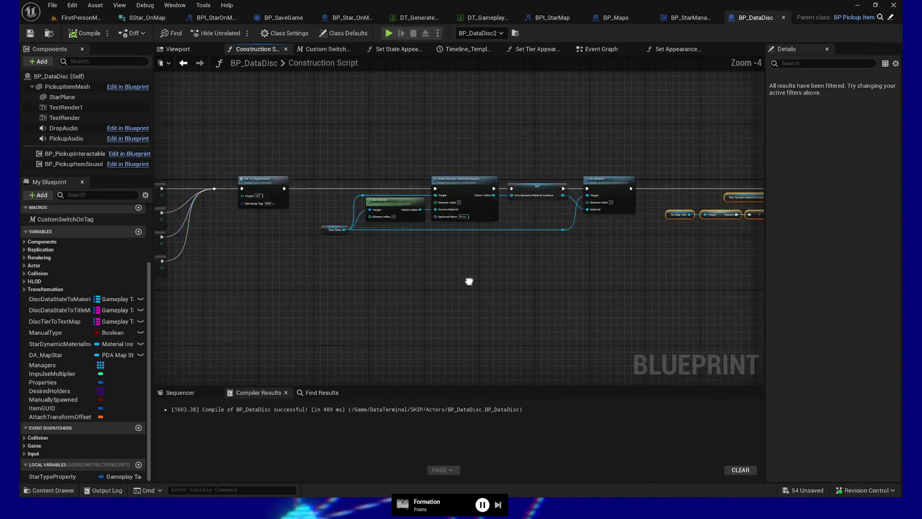
Step: Pan to the Switch, SET and Set Tier Appearance nodes and open the Set Tier Appearance function
left_click_drag(282, 287, 573, 285)
mouse_move(445, 277)
left_mouse_down()
mouse_move(344, 267)
mouse_move(309, 278)
left_mouse_up()
mouse_move(413, 283)
left_mouse_down()
mouse_move(253, 279)
mouse_move(583, 290)
left_mouse_up()
scroll(270, 285, "up", 3)
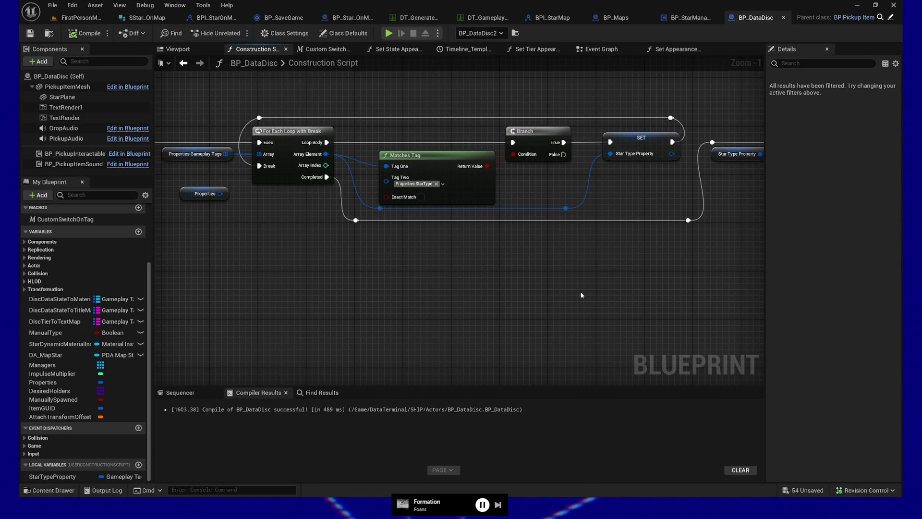
left_click_drag(661, 282, 429, 290)
left_click_drag(491, 275, 516, 330)
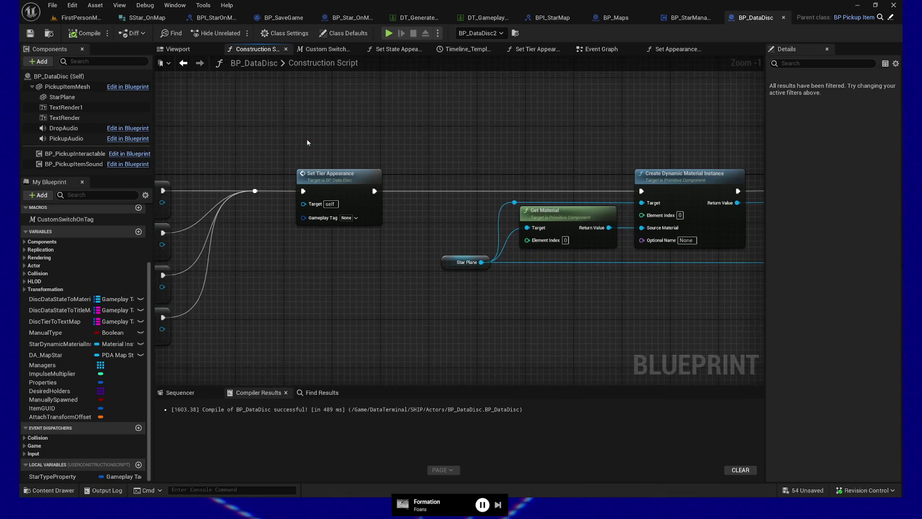
left_click_drag(407, 235, 377, 195)
double_click(338, 180)
left_click_drag(212, 270, 369, 331)
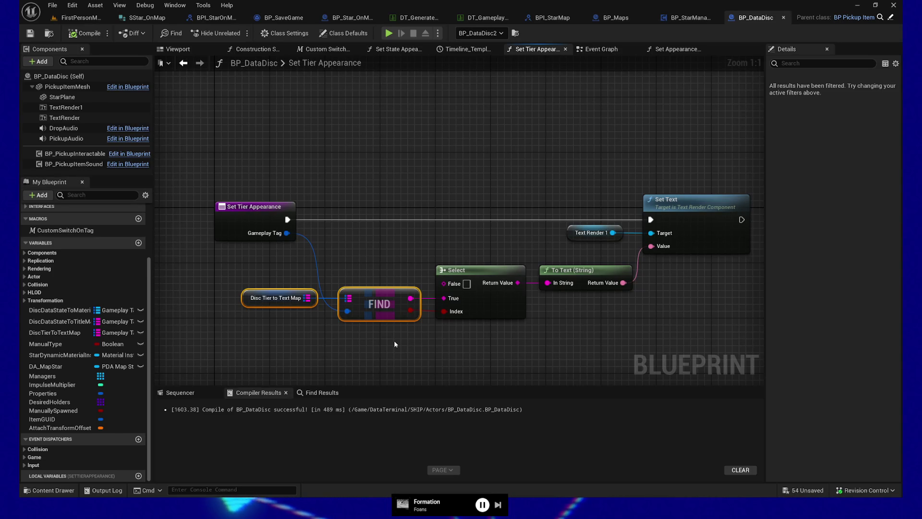
Step: Inspect the Disc Tier to Text Map node's seven entries, select all nodes, then switch to Custom Switch on Tag
left_click_drag(211, 271, 273, 310)
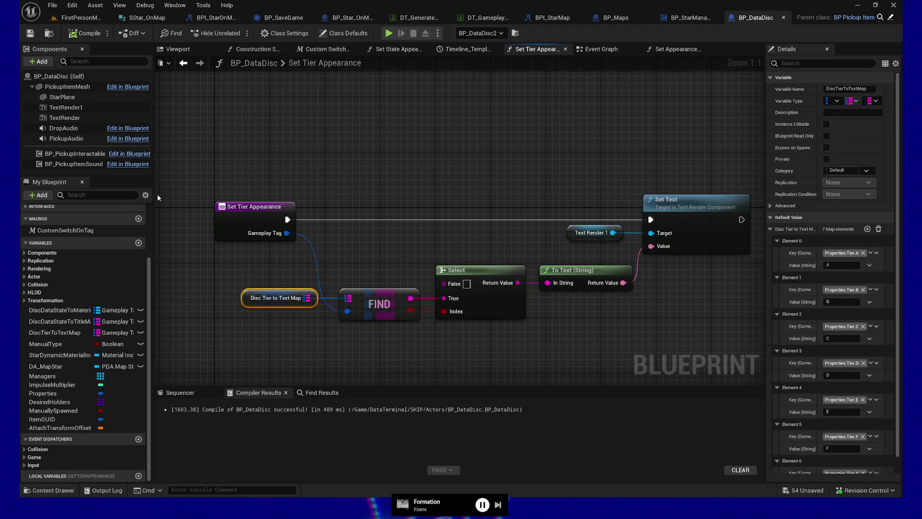
left_click_drag(464, 185, 410, 181)
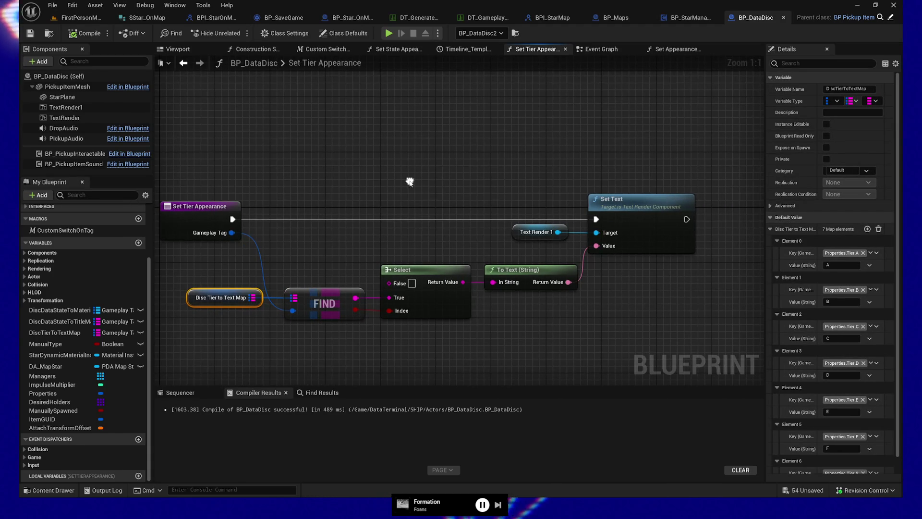
left_click_drag(310, 163, 380, 166)
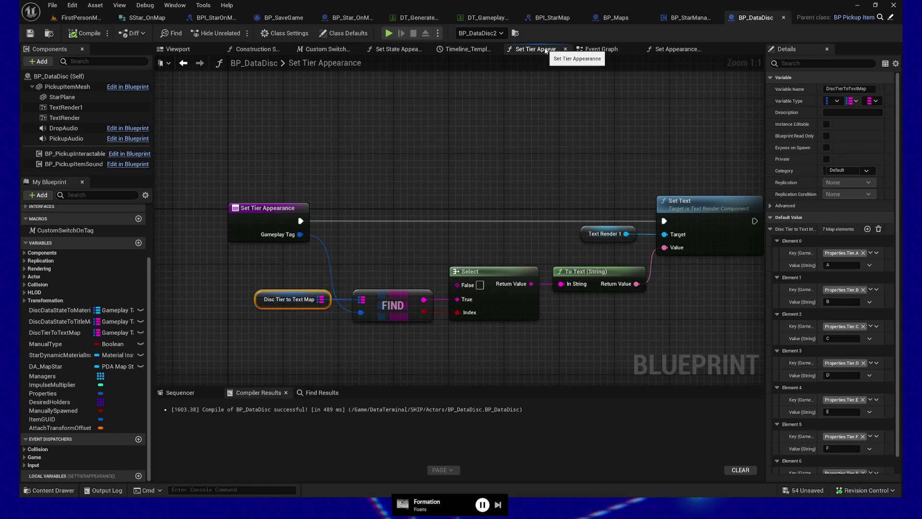
scroll(790, 407, "down", 1)
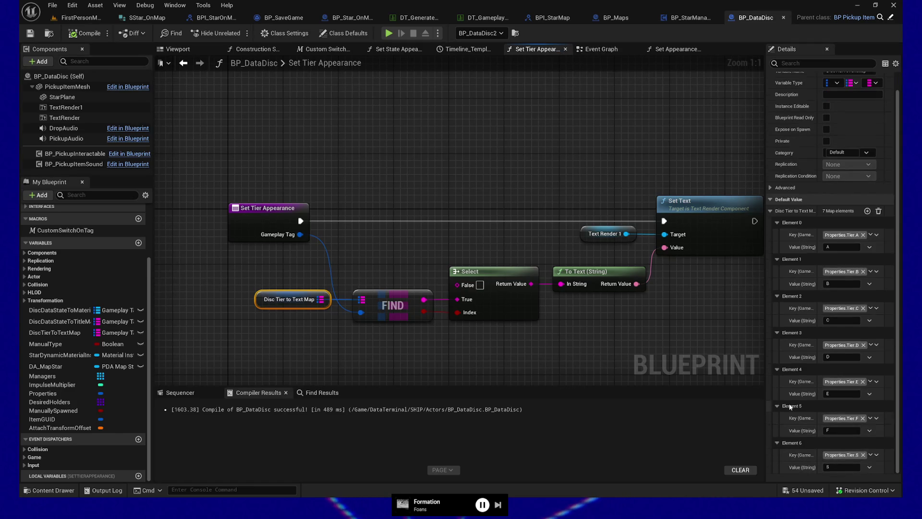
scroll(790, 408, "up", 1)
left_click_drag(597, 203, 570, 205)
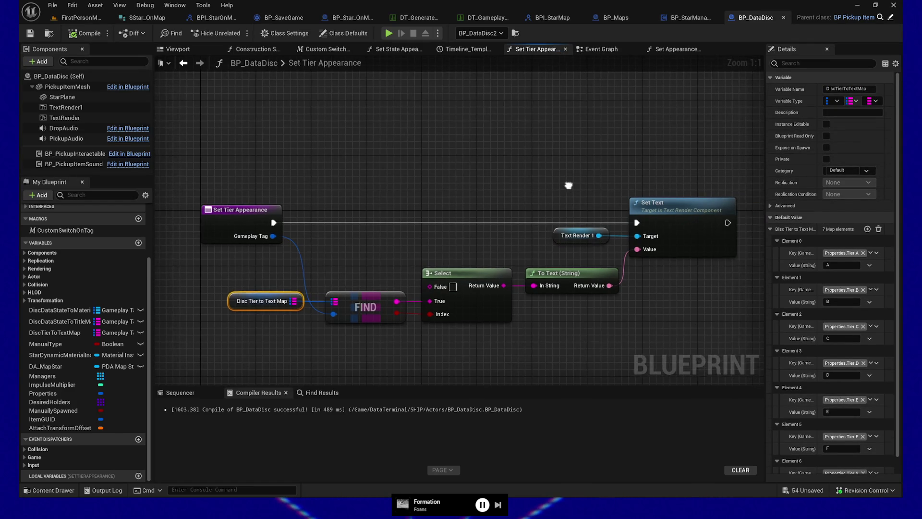
left_click_drag(247, 198, 671, 354)
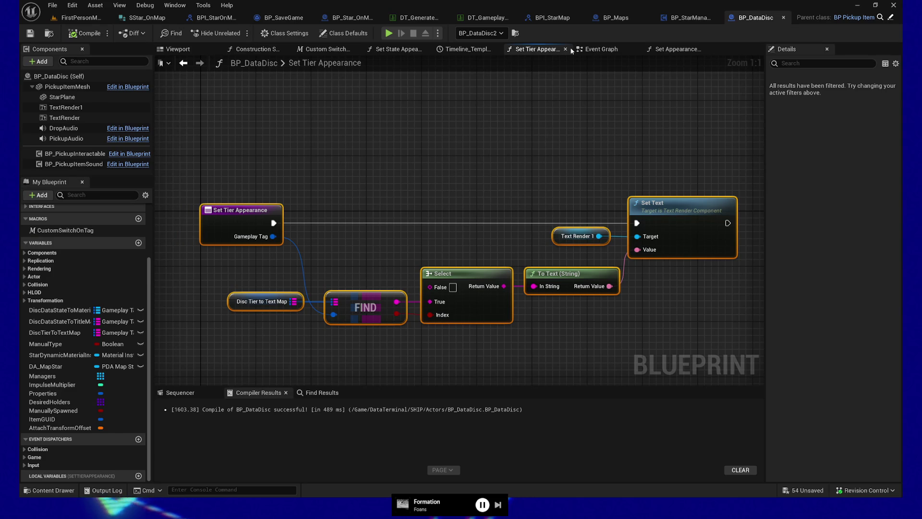
left_click(601, 49)
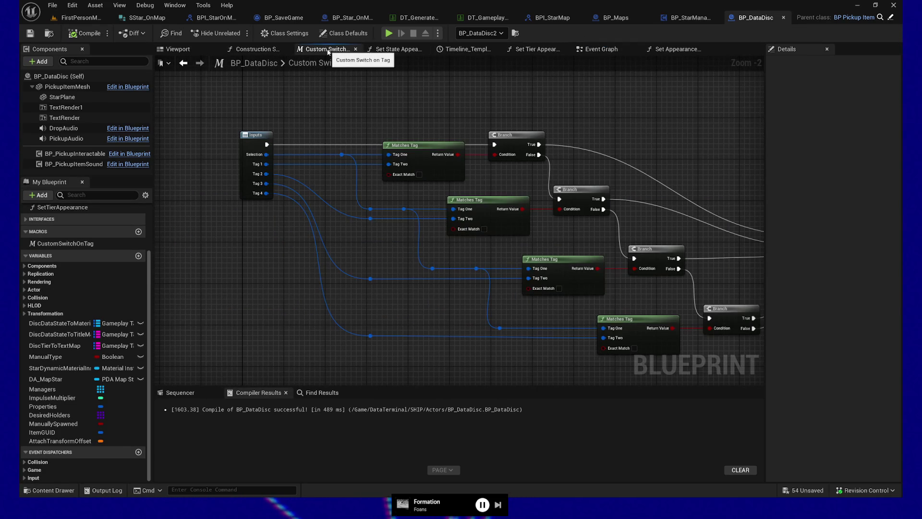
Step: Look over the macro and Construction Script graphs, then return to FirstPersonMap and fly toward the bookshelf discs
mouse_move(373, 113)
left_mouse_down()
mouse_move(239, 115)
mouse_move(387, 115)
left_mouse_up()
left_click(259, 49)
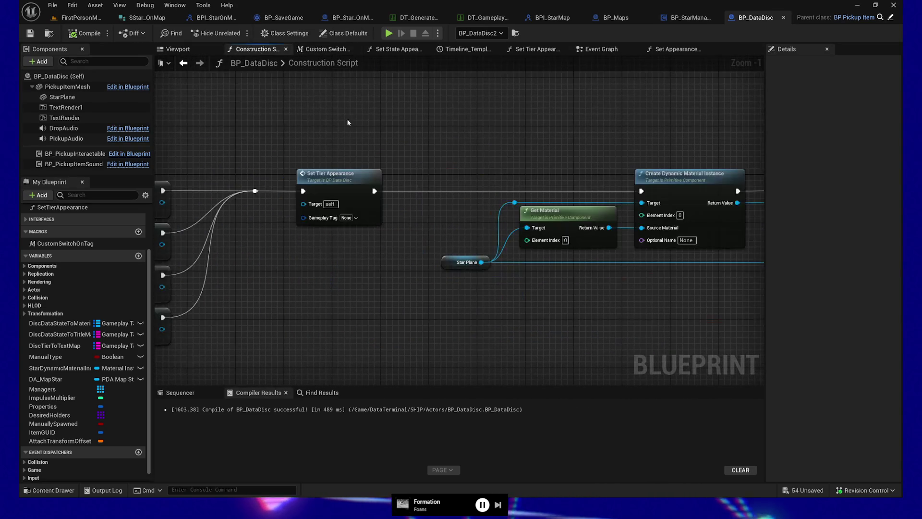
left_click_drag(524, 133, 471, 135)
mouse_move(268, 184)
left_mouse_down()
mouse_move(399, 345)
mouse_move(456, 345)
mouse_move(377, 325)
mouse_move(545, 312)
mouse_move(412, 313)
mouse_move(724, 305)
left_mouse_up()
left_click_drag(405, 329, 610, 329)
scroll(463, 325, "down", 2)
left_click_drag(463, 326, 653, 325)
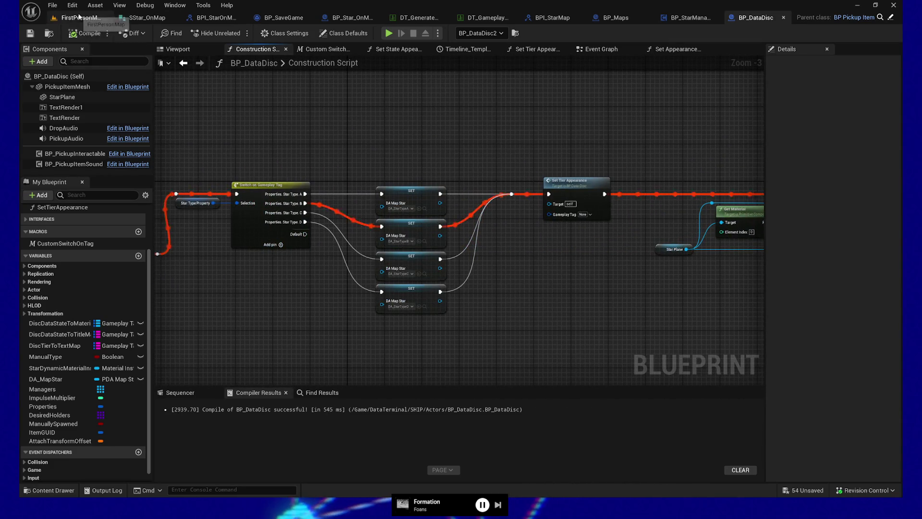
left_click(81, 17)
left_click_drag(488, 214, 442, 139)
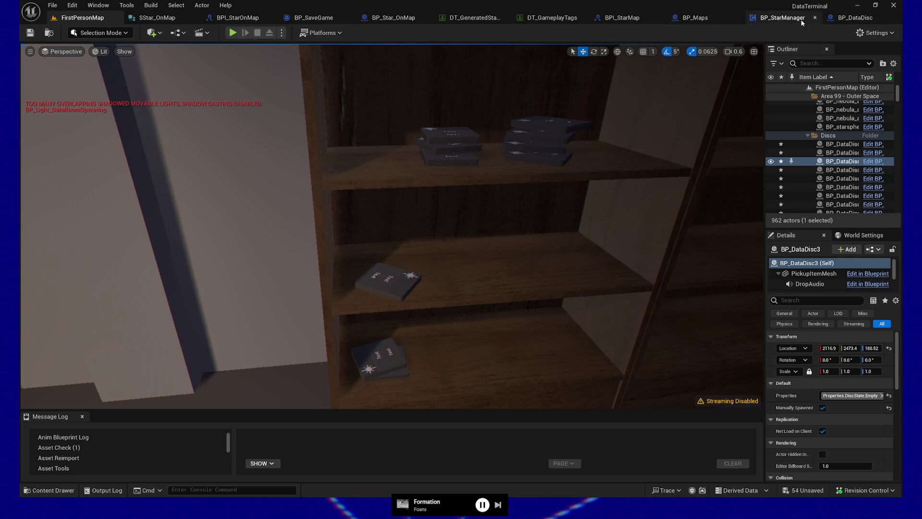
Step: Return to BP_DataDisc and reopen the Set Tier Appearance function graph
left_click(845, 19)
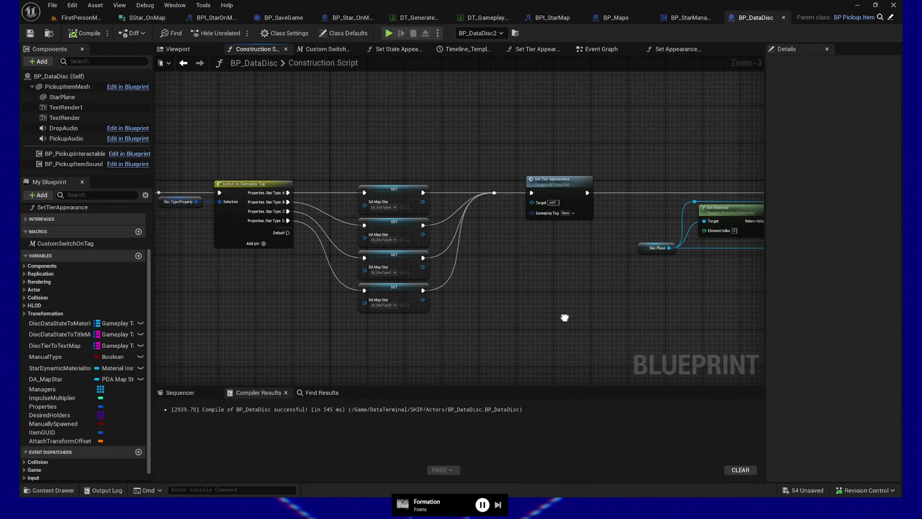
double_click(571, 194)
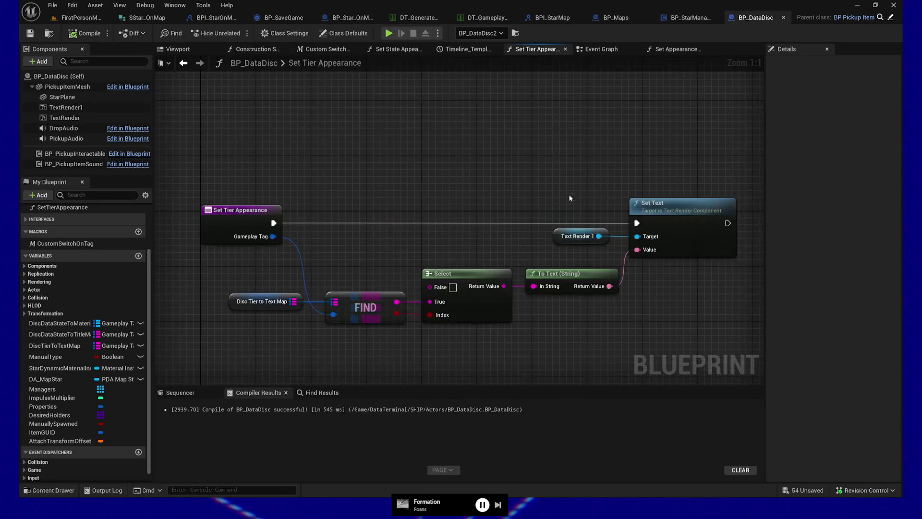
scroll(351, 197, "down", 1)
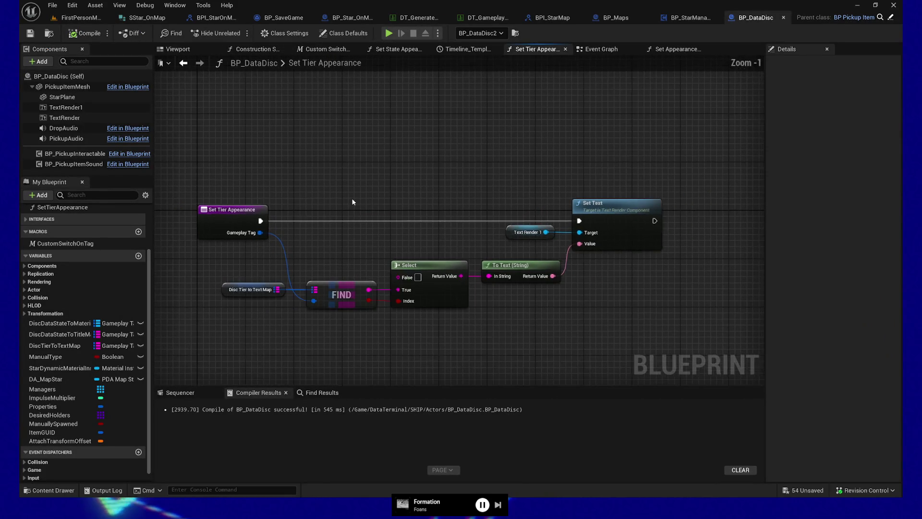
mouse_move(396, 194)
left_mouse_down()
mouse_move(381, 189)
mouse_move(427, 198)
left_mouse_up()
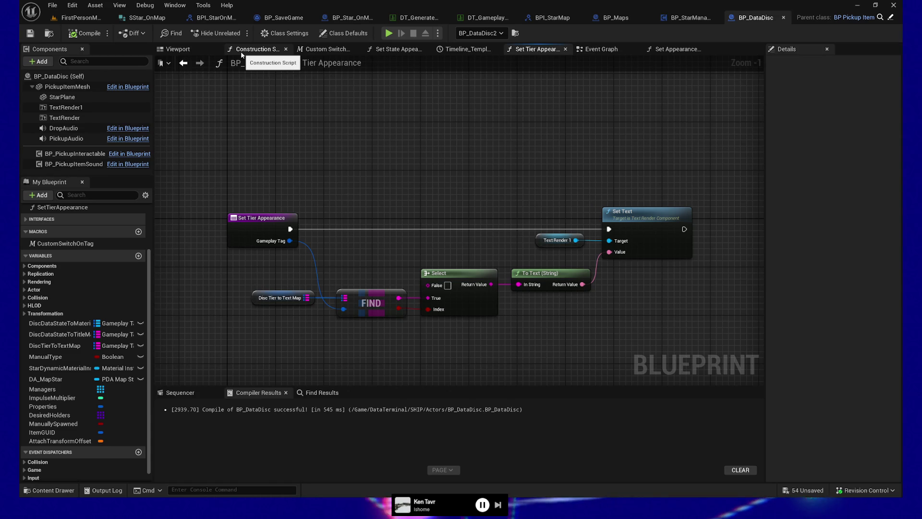
Step: Review the Construction Script's For Each Loop and Matches Tag nodes, then show the disc's Viewport preview
left_click(241, 54)
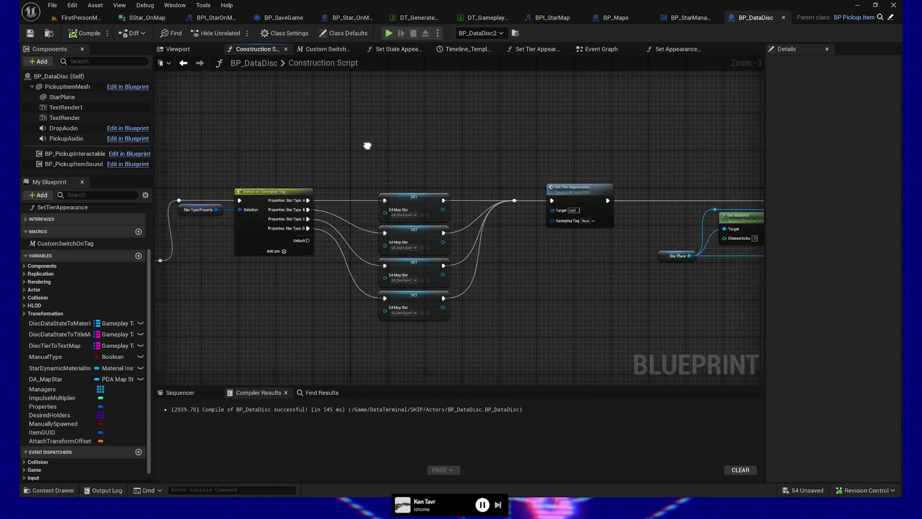
left_click_drag(457, 134, 669, 134)
mouse_move(418, 138)
left_mouse_down()
mouse_move(528, 133)
mouse_move(363, 138)
left_mouse_up()
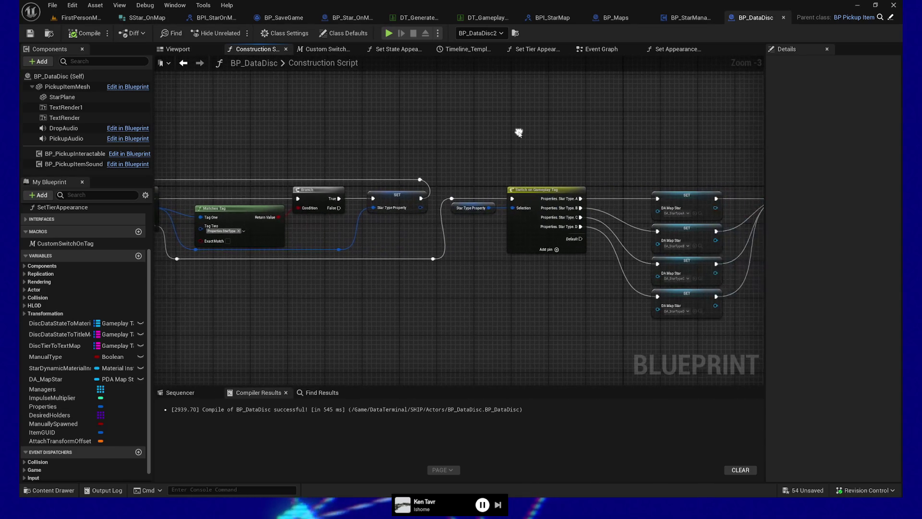
left_click(172, 50)
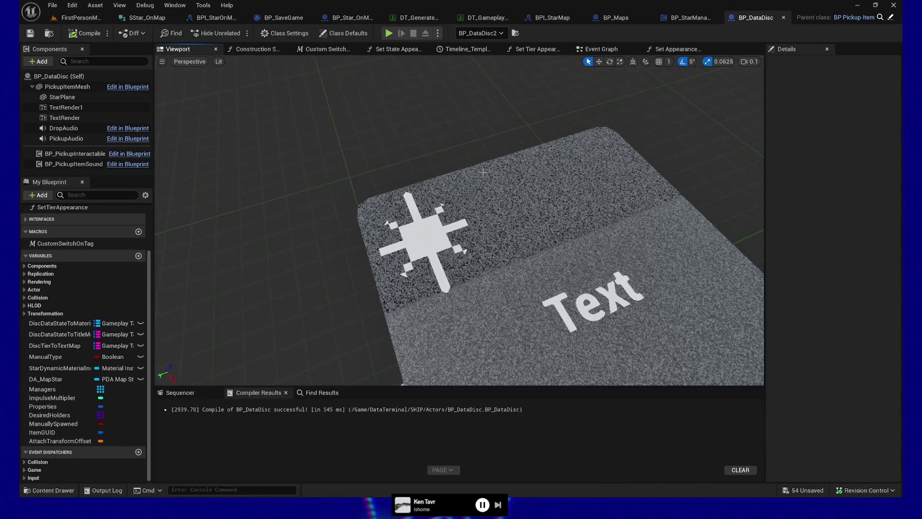
Step: Select the disc mesh in the preview, then open the Set Appearance by Property function graph
left_click(556, 203)
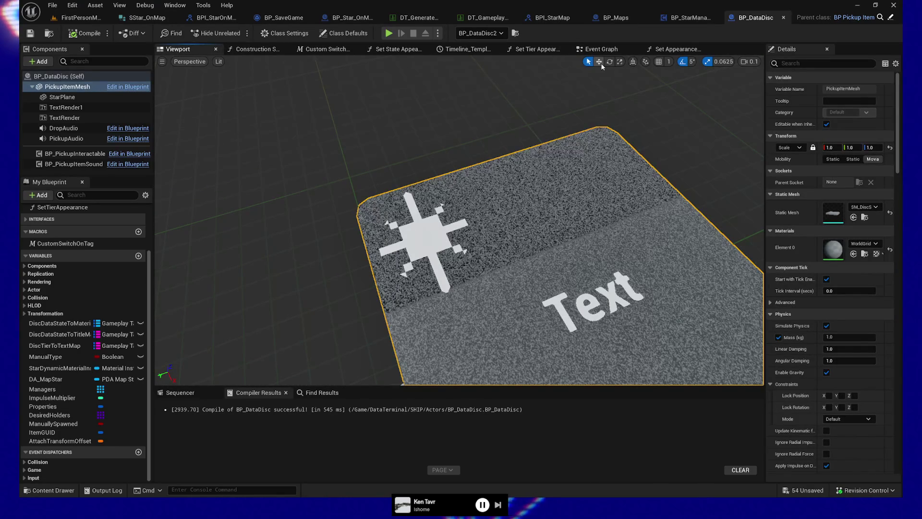
scroll(574, 247, "down", 5)
left_click_drag(518, 251, 467, 180)
left_click(598, 51)
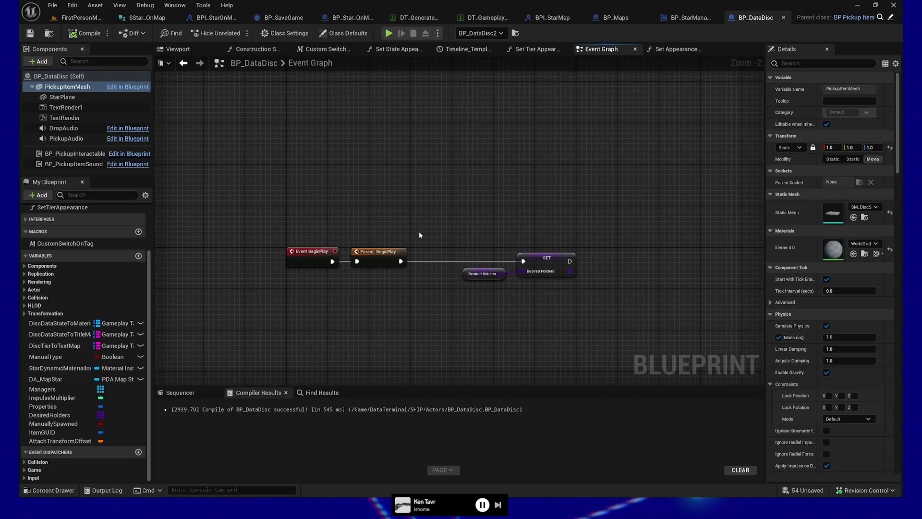
left_click(672, 50)
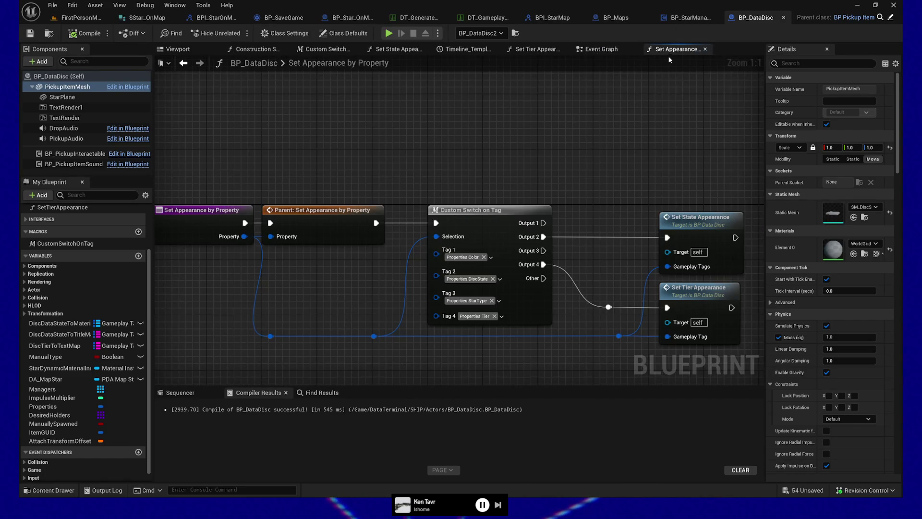
scroll(502, 161, "down", 1)
left_click_drag(586, 159, 571, 158)
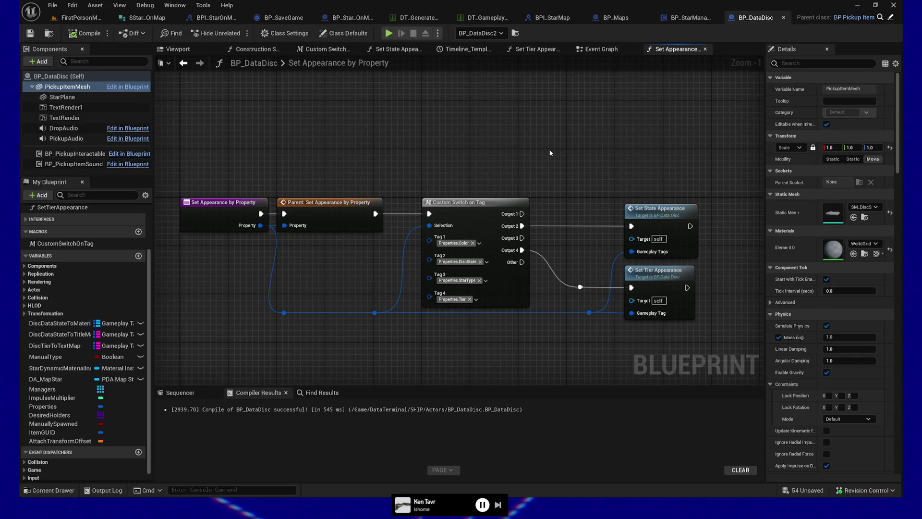
left_click_drag(536, 152, 527, 139)
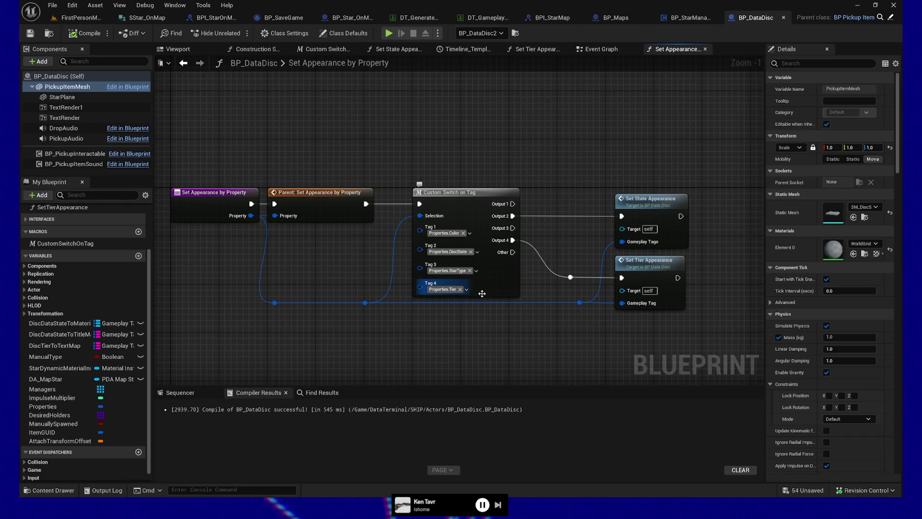
Step: Find references to Set Appearance by Property by name and centre on its node
right_click(197, 197)
mouse_move(275, 297)
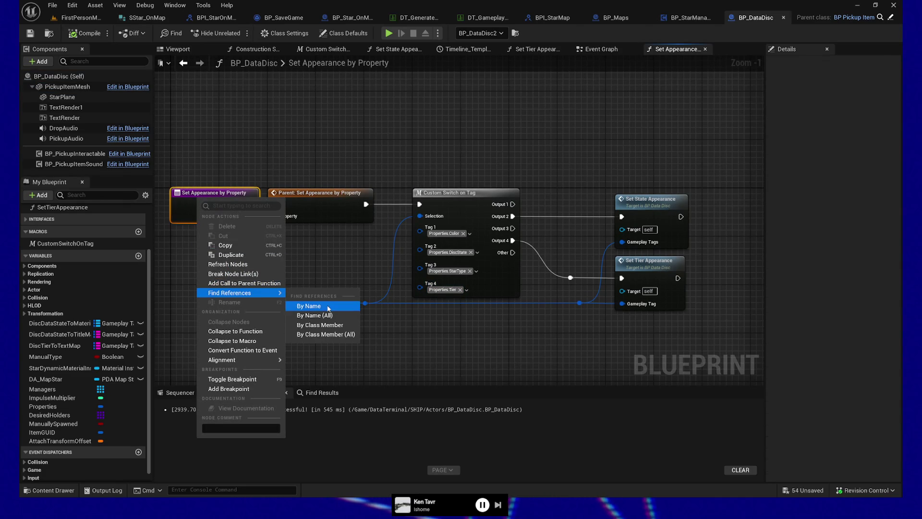
left_click(317, 306)
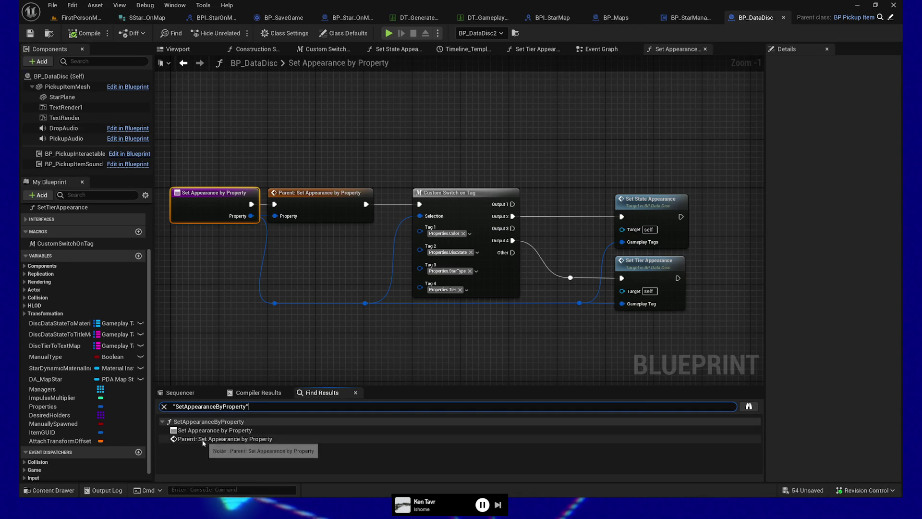
left_click(213, 430)
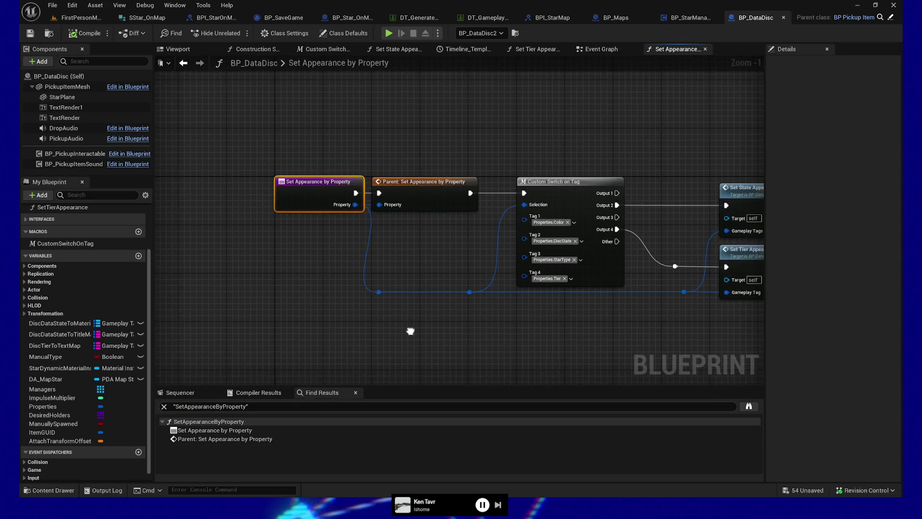
Step: Search all Blueprints for references to the Set Appearance by Property node
right_click(312, 192)
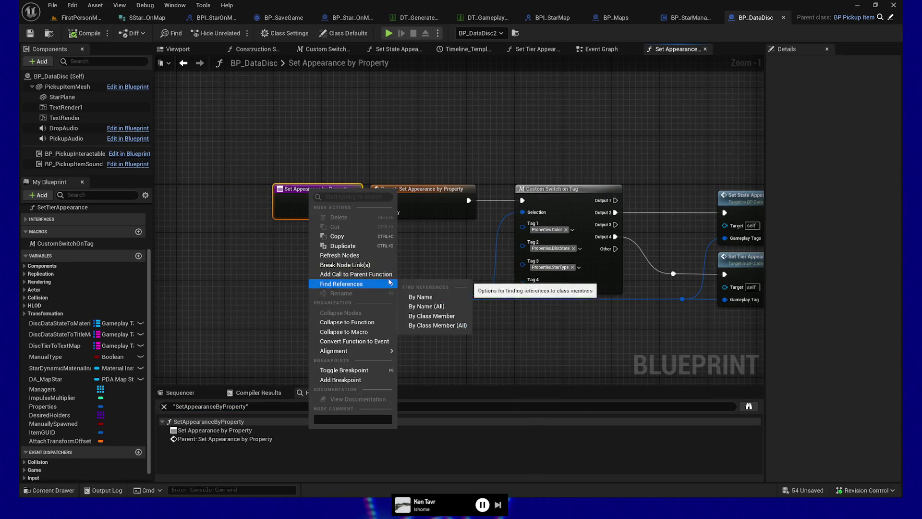
mouse_move(376, 284)
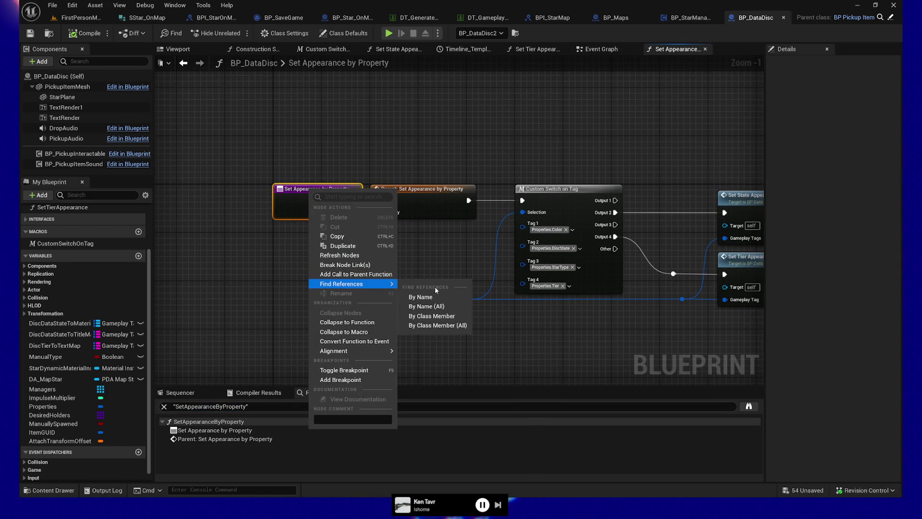
left_click(433, 312)
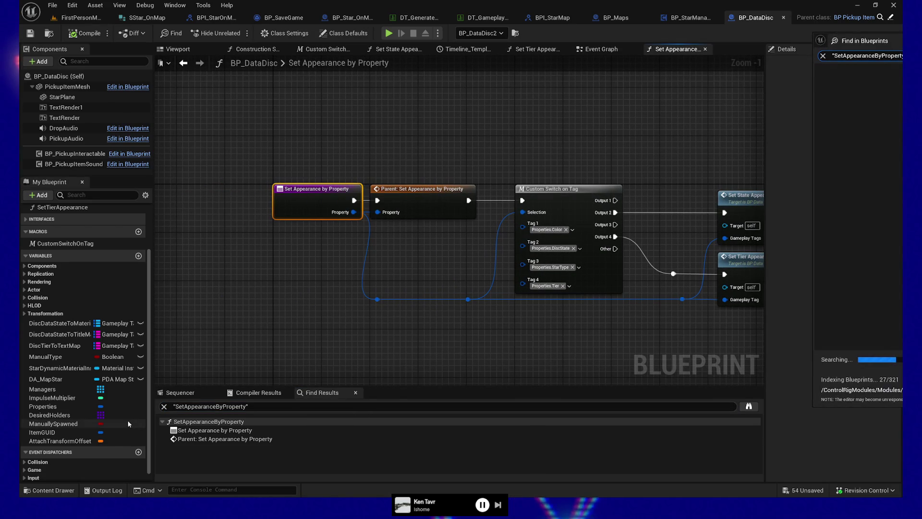
Step: Undock the Find in Blueprints results into a floating window, then widen it and make it taller
mouse_move(845, 41)
left_mouse_down()
mouse_move(522, 81)
mouse_move(644, 175)
mouse_move(682, 175)
mouse_move(762, 204)
mouse_move(697, 247)
mouse_move(617, 336)
mouse_move(615, 309)
left_mouse_up()
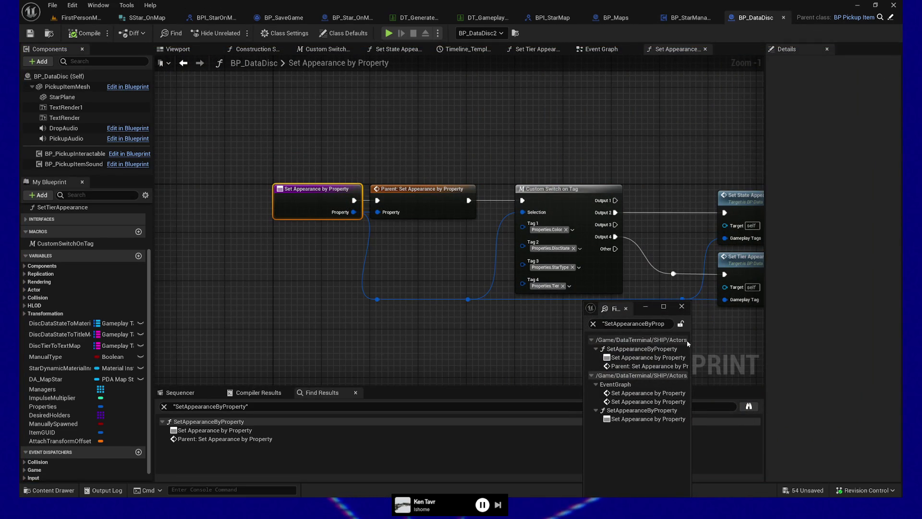
left_click_drag(692, 341, 896, 341)
mouse_move(701, 301)
left_mouse_down()
mouse_move(707, 368)
mouse_move(684, 238)
mouse_move(689, 319)
mouse_move(686, 259)
left_mouse_up()
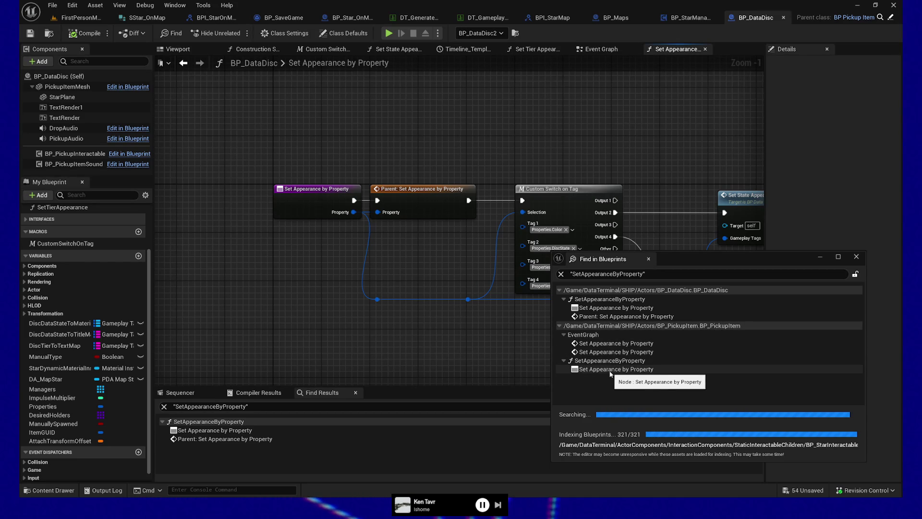
Step: Jump to BP_PickupItem's Set Appearance by Property call and look over its Event BPI Set Properties, Branch and Get Game Mode nodes
double_click(606, 344)
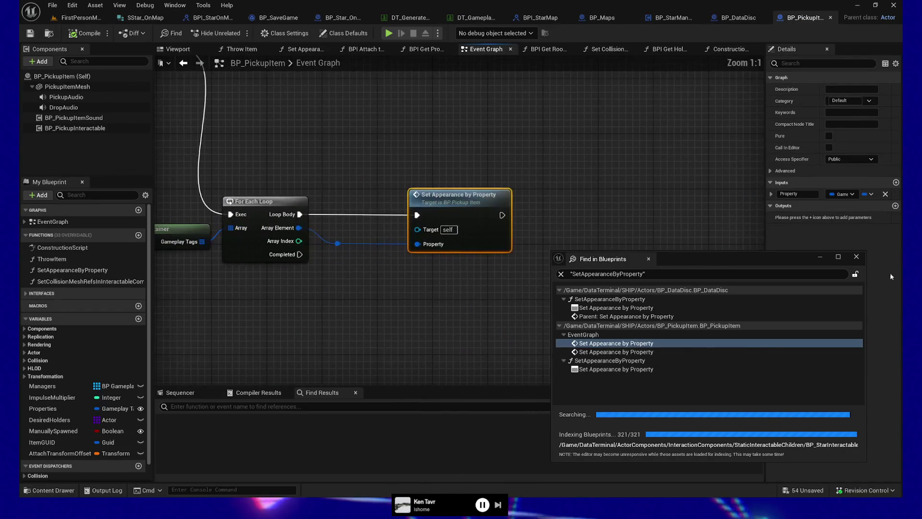
left_click(854, 256)
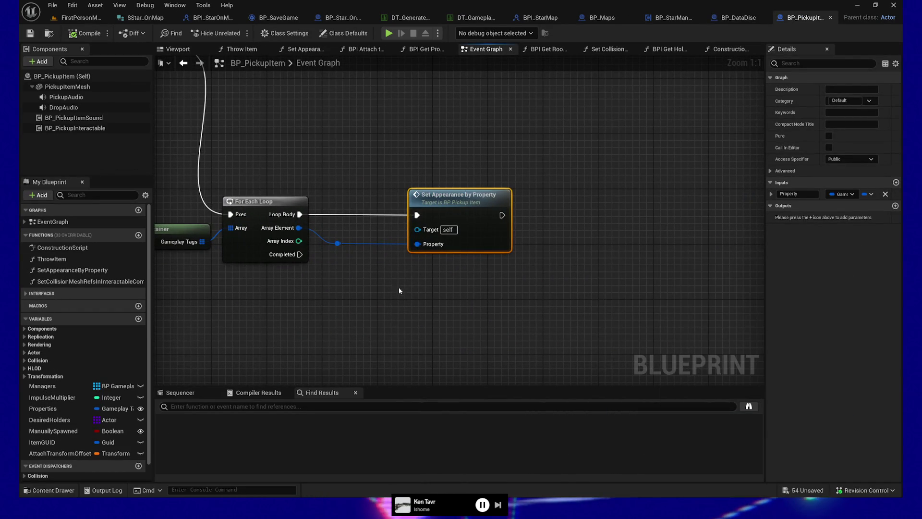
left_click_drag(399, 287, 509, 365)
scroll(508, 356, "down", 1)
scroll(510, 356, "down", 1)
left_click_drag(438, 197, 634, 218)
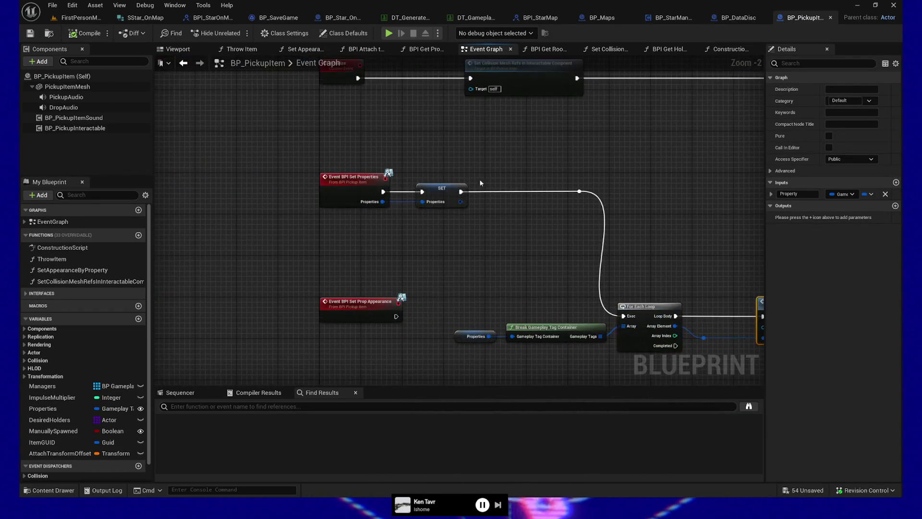
mouse_move(352, 182)
left_mouse_down()
mouse_move(475, 254)
mouse_move(484, 294)
left_mouse_up()
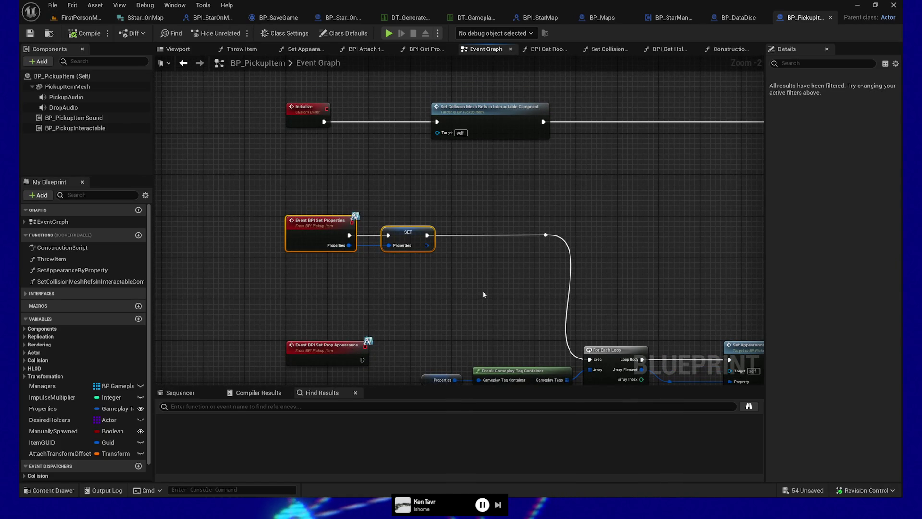
mouse_move(518, 172)
left_mouse_down()
mouse_move(288, 237)
mouse_move(356, 287)
mouse_move(636, 281)
left_mouse_up()
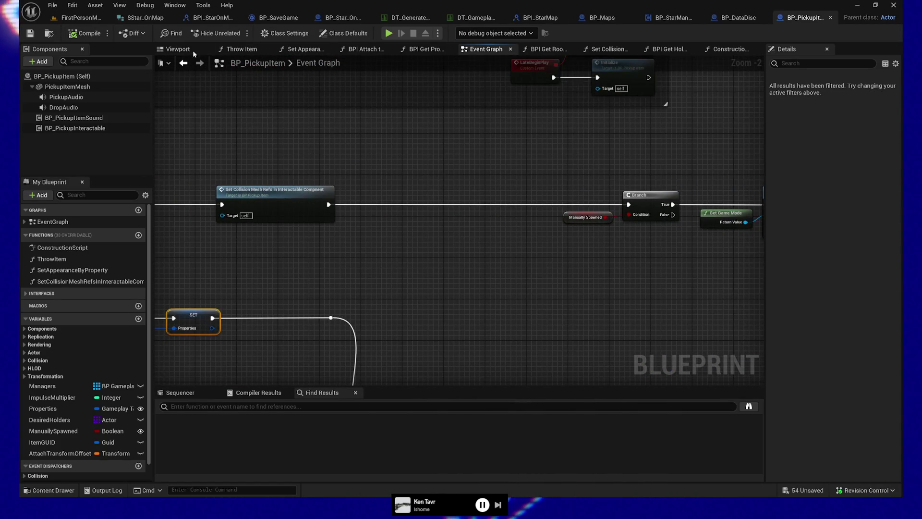
Step: Switch to BP_PickupItem's Construction Script and bring the Pickup Item Sound group into view
left_click(726, 49)
scroll(325, 223, "up", 2)
scroll(320, 216, "down", 3)
scroll(500, 245, "up", 2)
mouse_move(500, 246)
left_mouse_down()
mouse_move(409, 210)
mouse_move(373, 149)
left_mouse_up()
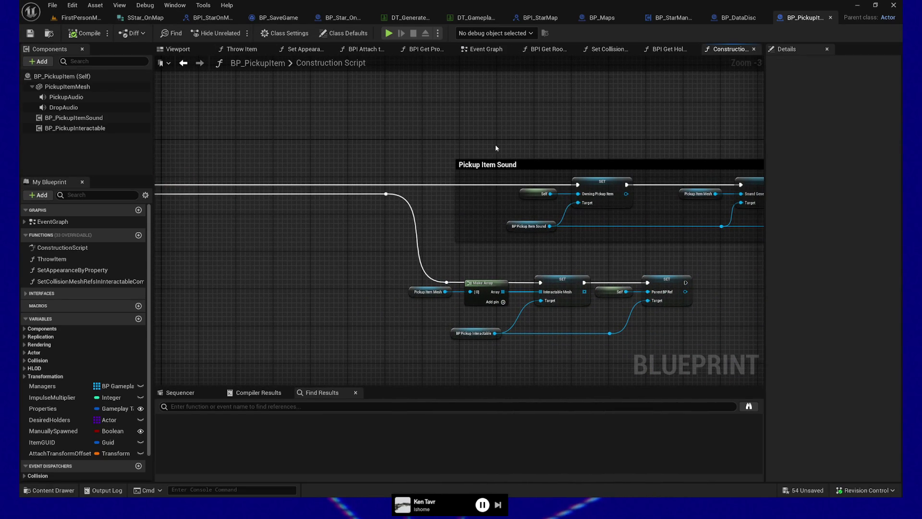
Step: Pan across the Construction Script's entry node, Pickup Item Sound nodes and SET nodes
scroll(498, 148, "up", 3)
mouse_move(510, 160)
left_mouse_down()
mouse_move(490, 142)
mouse_move(464, 145)
left_mouse_up()
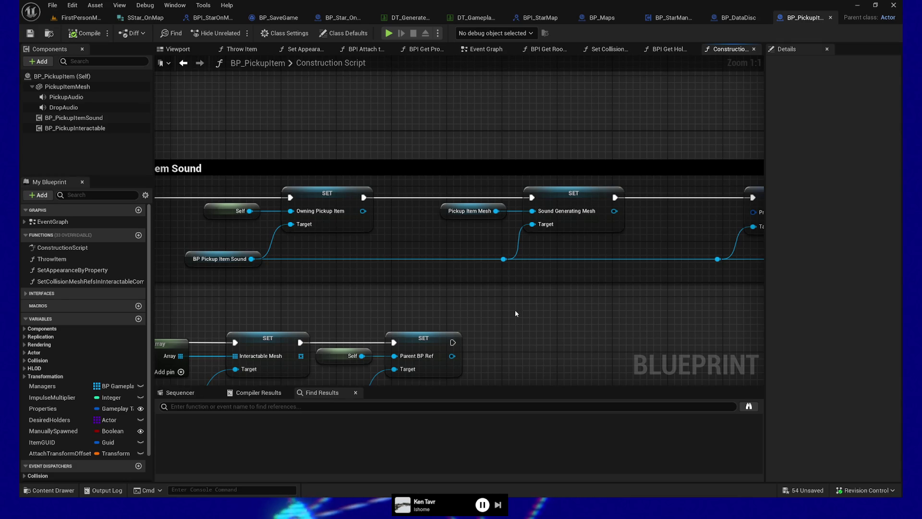
scroll(554, 318, "down", 1)
scroll(554, 315, "down", 1)
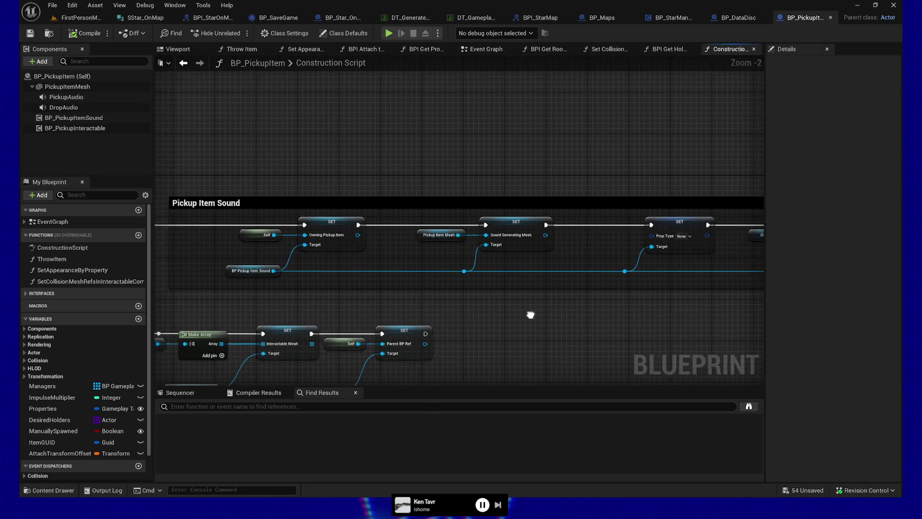
mouse_move(647, 312)
left_mouse_down()
mouse_move(677, 315)
mouse_move(629, 318)
left_mouse_up()
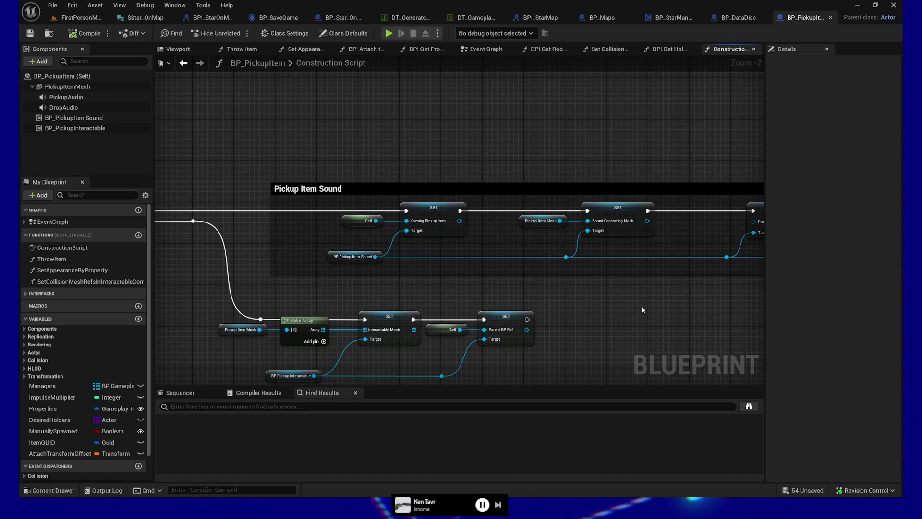
left_click_drag(696, 298, 444, 294)
scroll(444, 295, "down", 2)
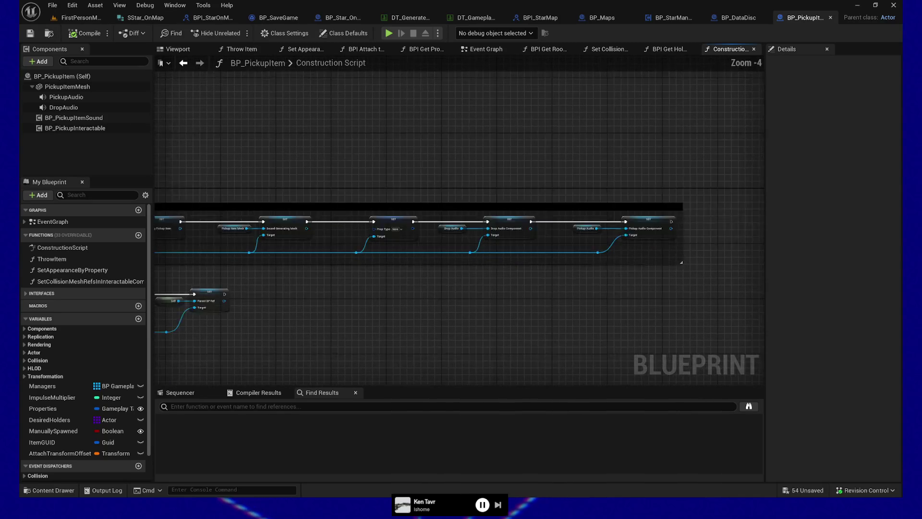
scroll(428, 305, "up", 3)
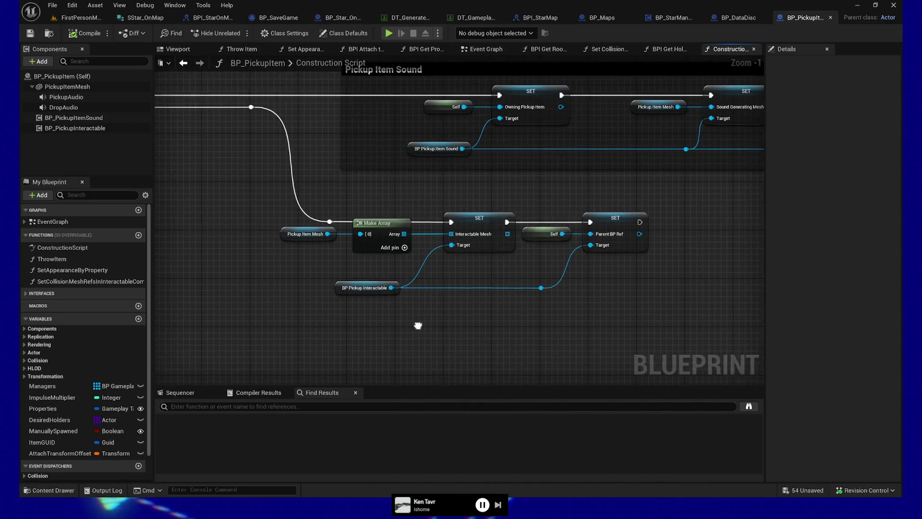
scroll(299, 278, "down", 2)
left_click_drag(299, 278, 446, 312)
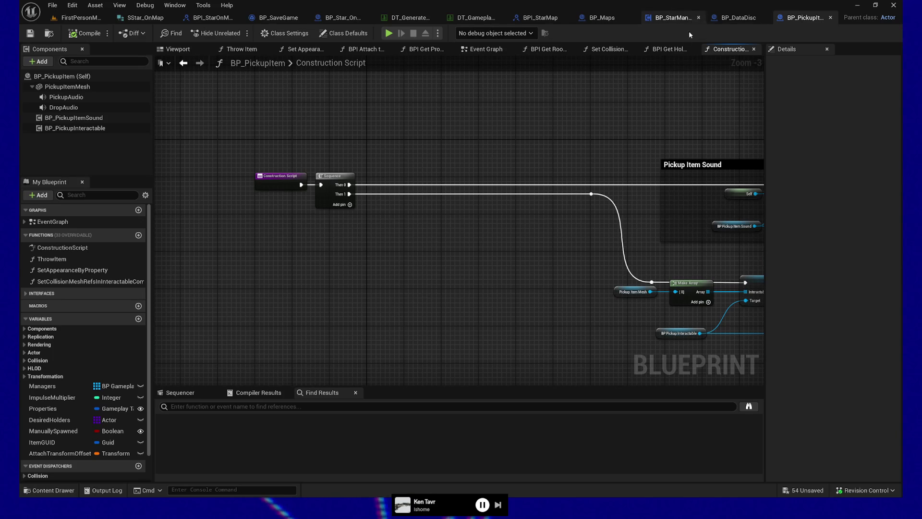
left_click_drag(445, 145, 416, 153)
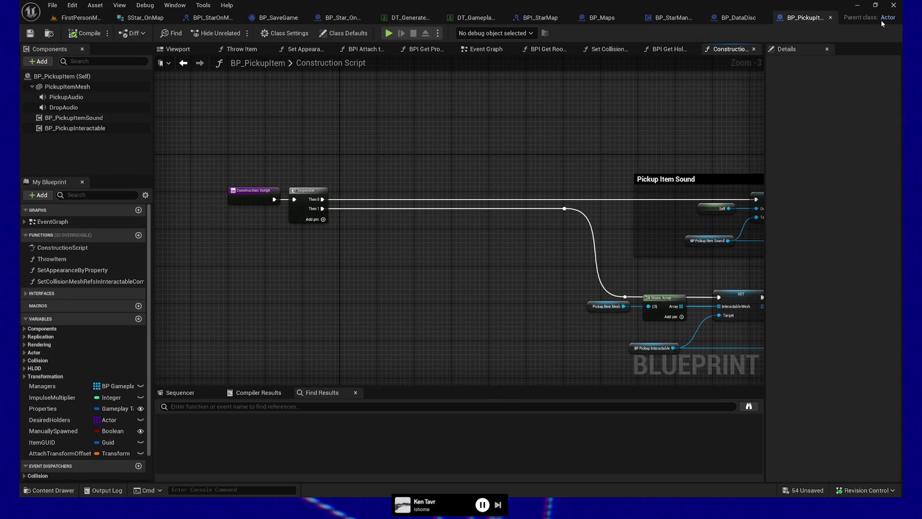
left_click_drag(574, 154, 488, 152)
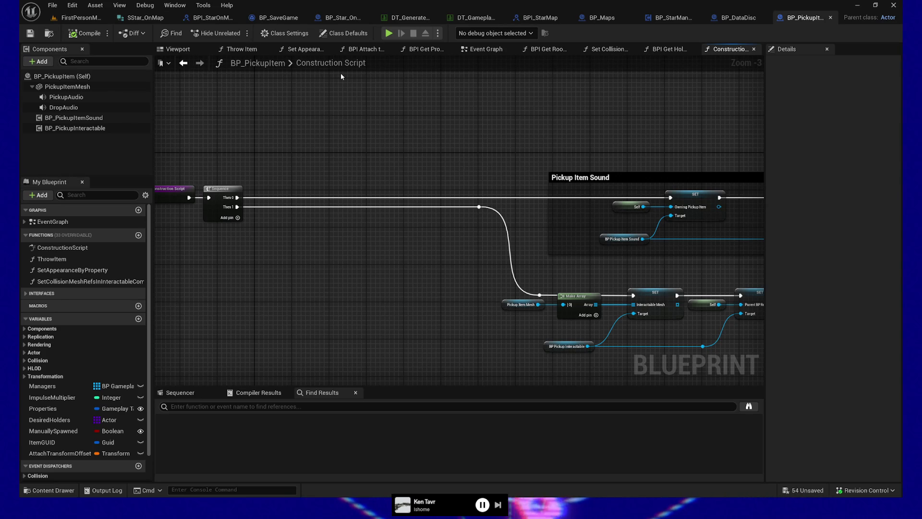
left_click_drag(313, 110, 380, 110)
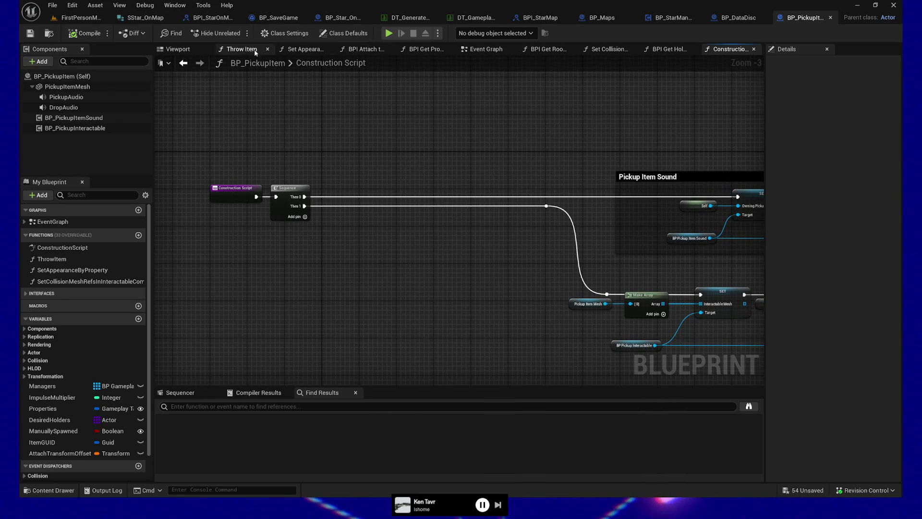
Step: Check the Set Appearance, Viewport and Construction Script tabs, then view Event BPI Set Properties in the Event Graph
left_click(303, 49)
left_click(188, 50)
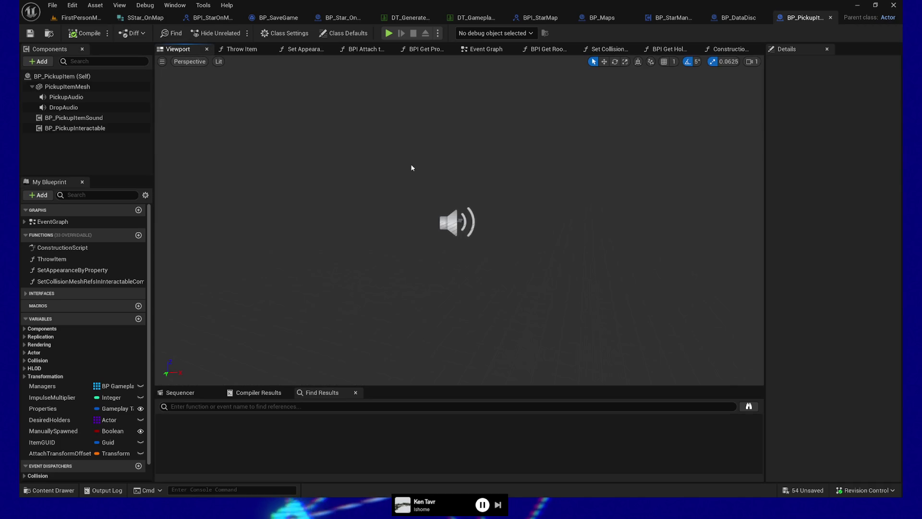
left_click(728, 49)
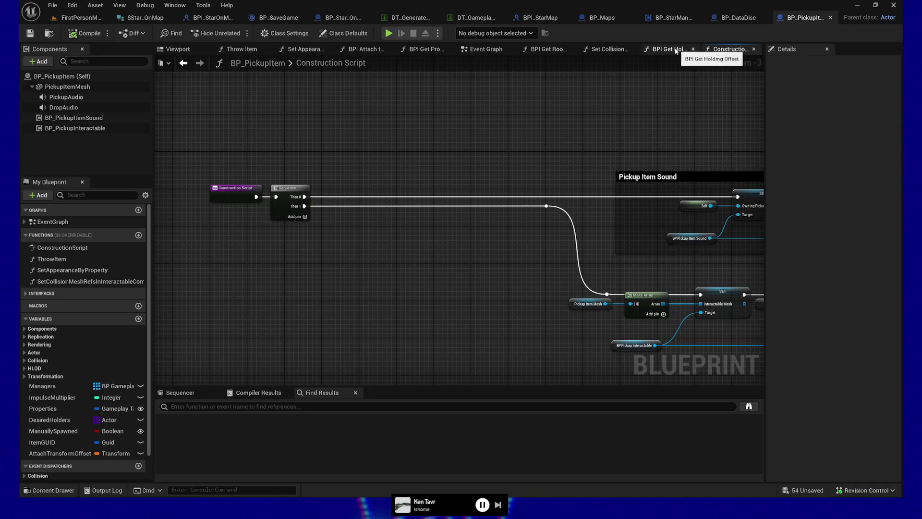
left_click(483, 49)
mouse_move(293, 297)
left_mouse_down()
mouse_move(570, 294)
mouse_move(566, 270)
left_mouse_up()
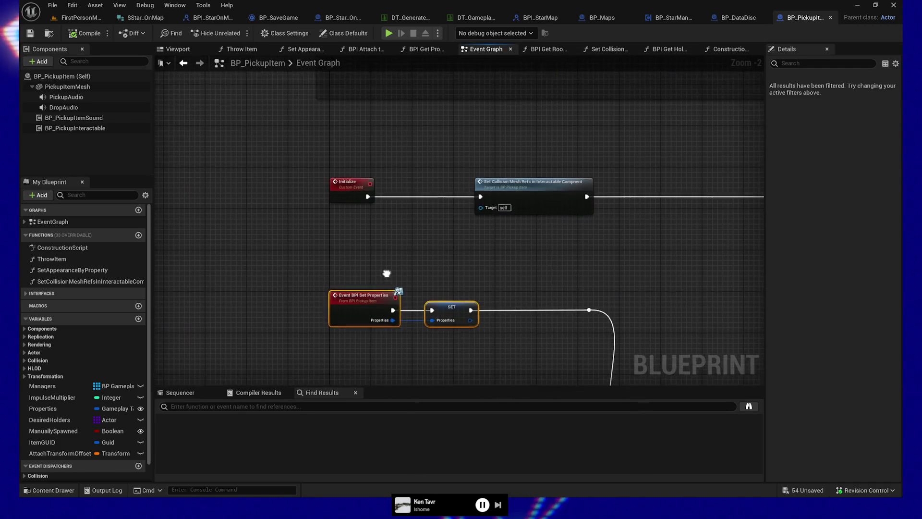
Step: Search all Blueprints for BPI_SetProperties references and open the call in BP_PropWrapper
scroll(355, 302, "up", 2)
right_click(362, 297)
mouse_move(421, 226)
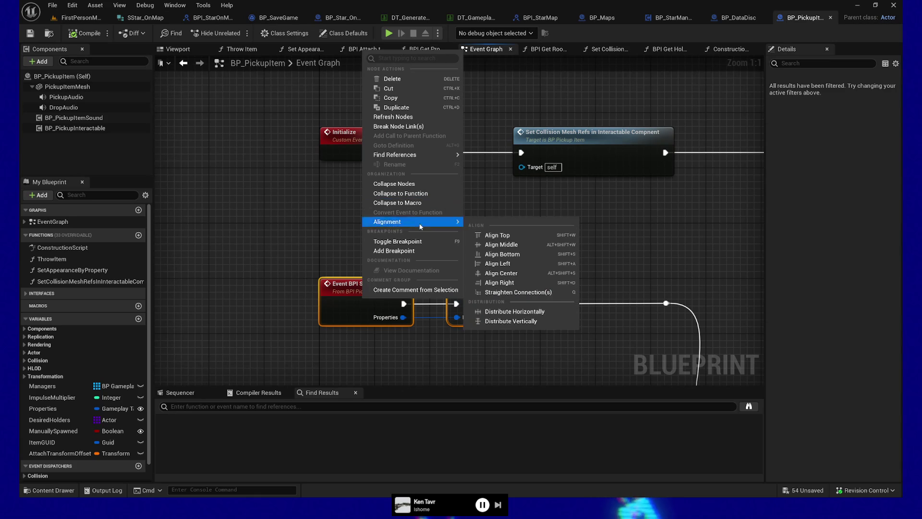
mouse_move(413, 155)
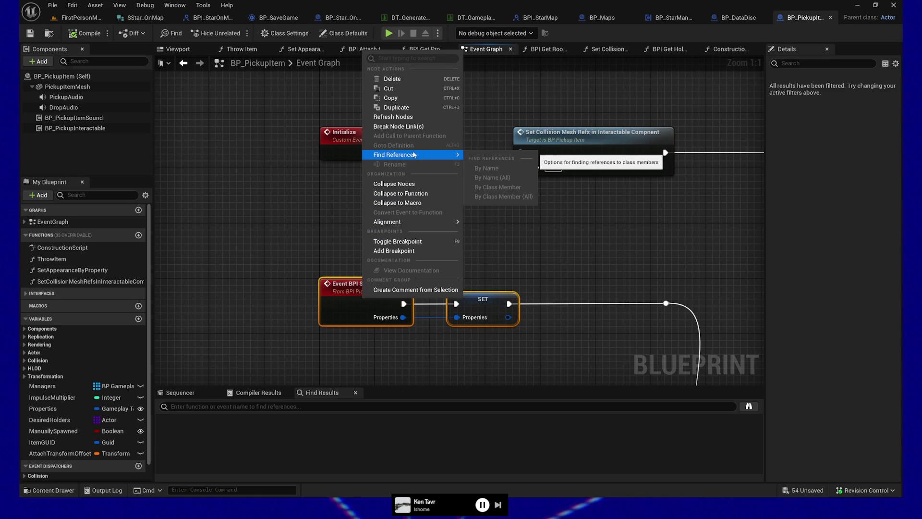
left_click(373, 286)
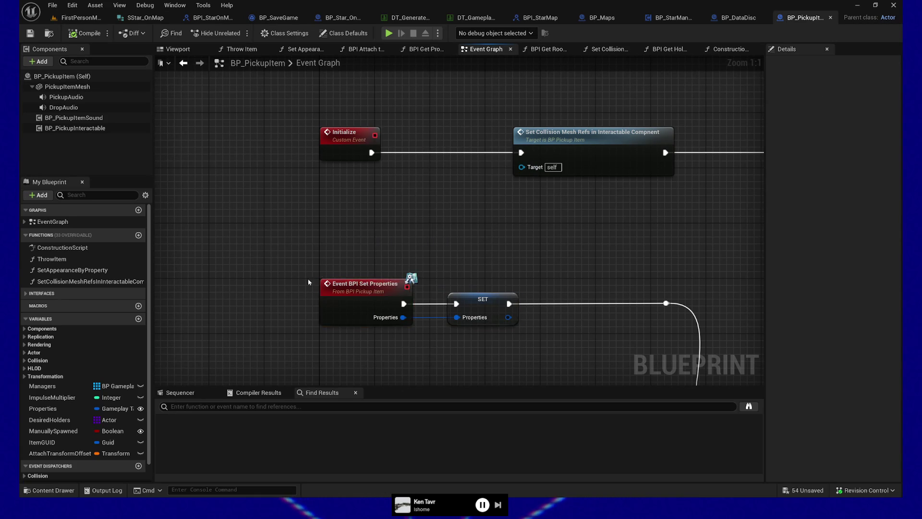
right_click(373, 286)
mouse_move(418, 141)
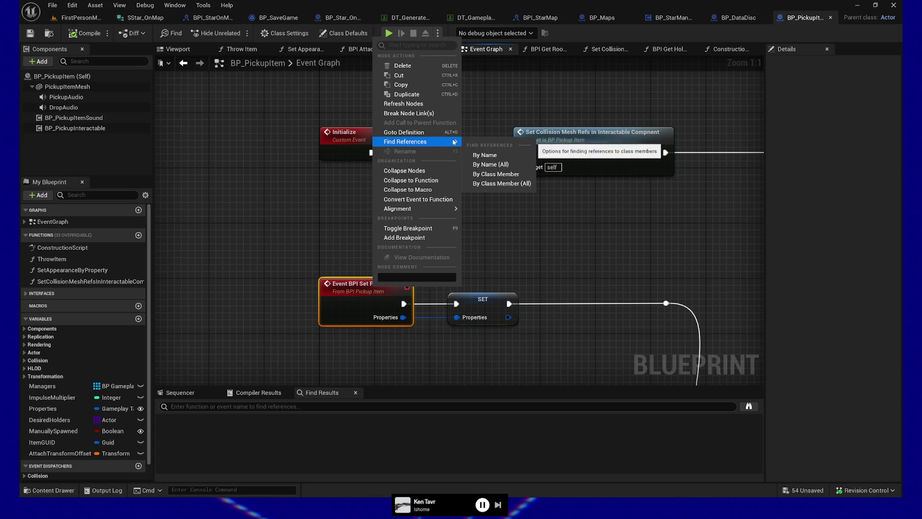
left_click(519, 183)
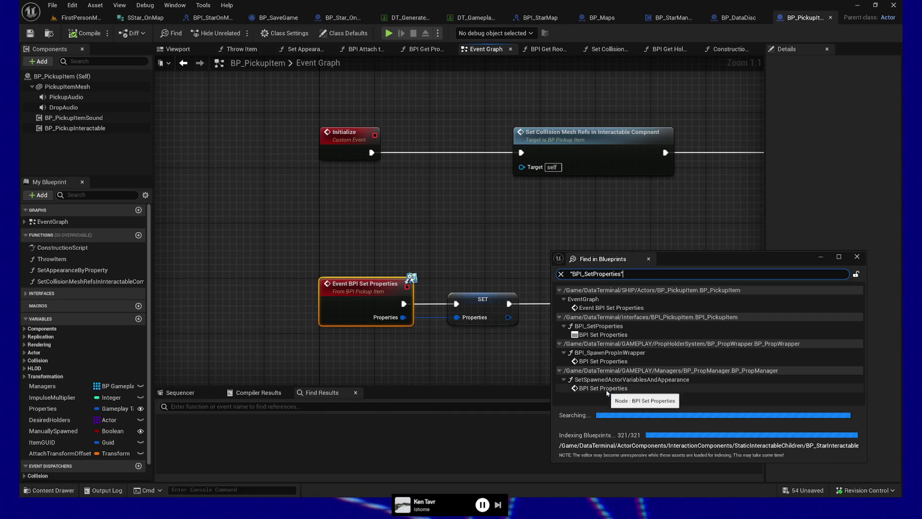
double_click(592, 364)
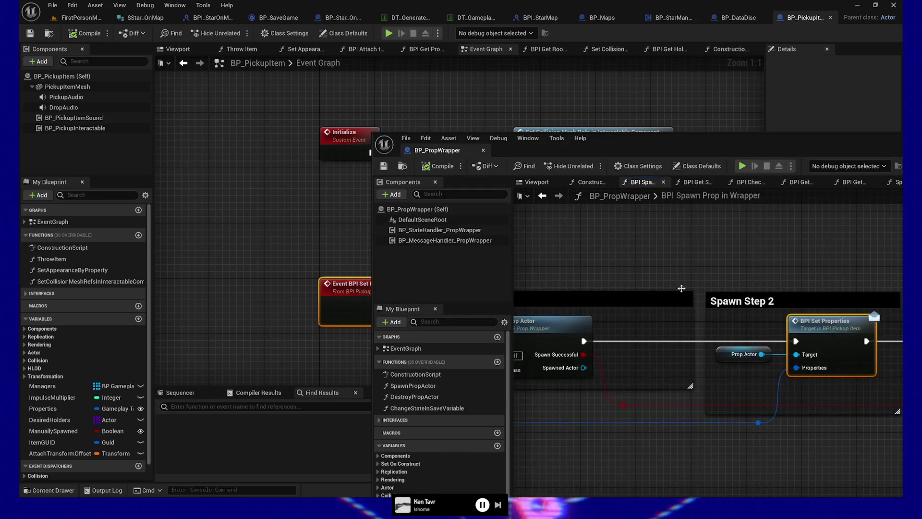
Step: Dock the BP_PropWrapper editor, jump to BP_PropManager's BPI Set Properties call, and close the search results
left_click(276, 310)
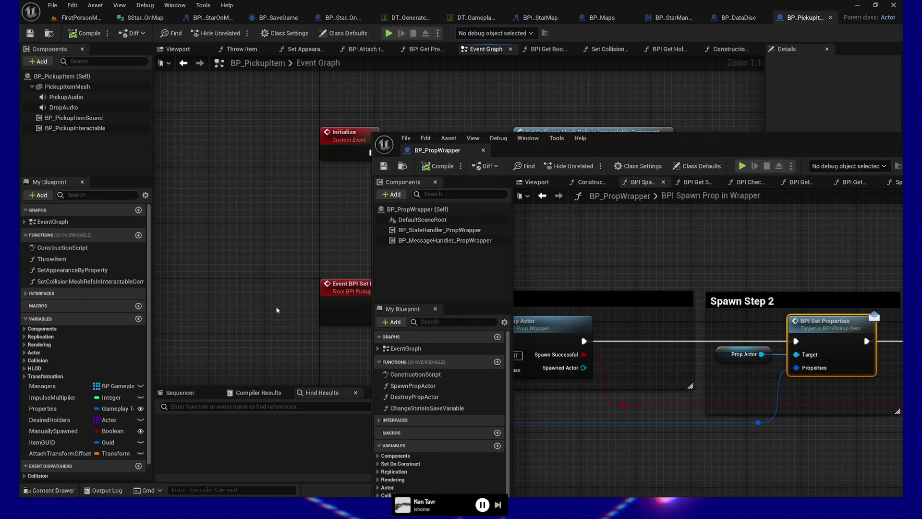
mouse_move(434, 150)
left_mouse_down()
mouse_move(793, 96)
mouse_move(810, 19)
left_mouse_up()
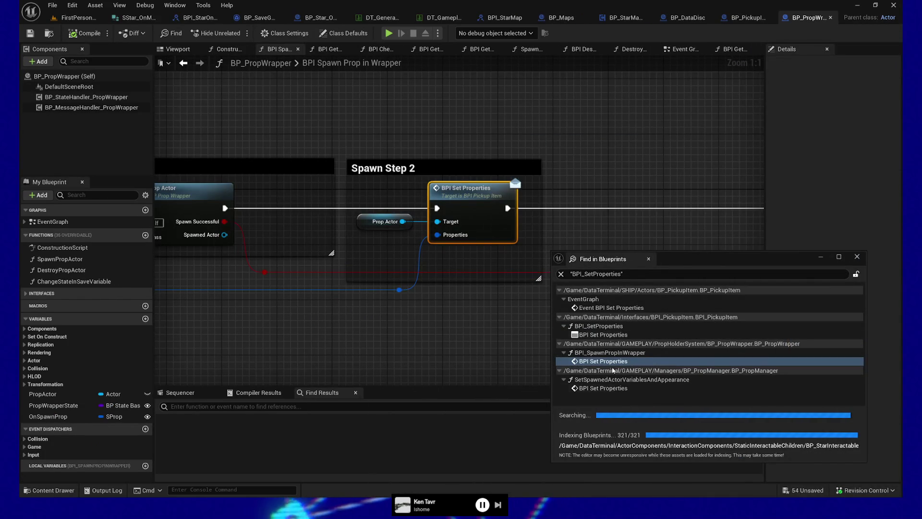
left_click(596, 388)
double_click(595, 388)
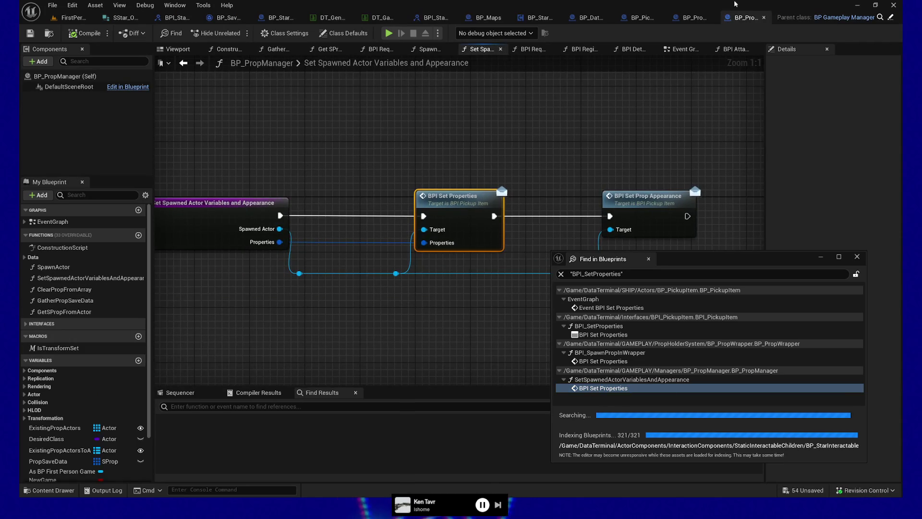
left_click(857, 258)
Step: Select the Set Spawned Actor Variables and Appearance entry node and bring up its actions
mouse_move(376, 321)
left_mouse_down()
mouse_move(527, 323)
mouse_move(414, 322)
left_mouse_up()
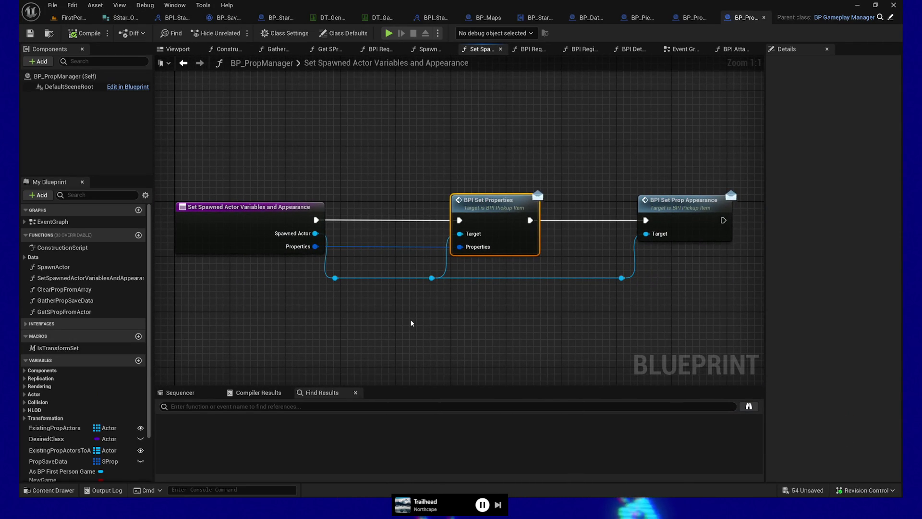
left_click_drag(399, 321, 376, 325)
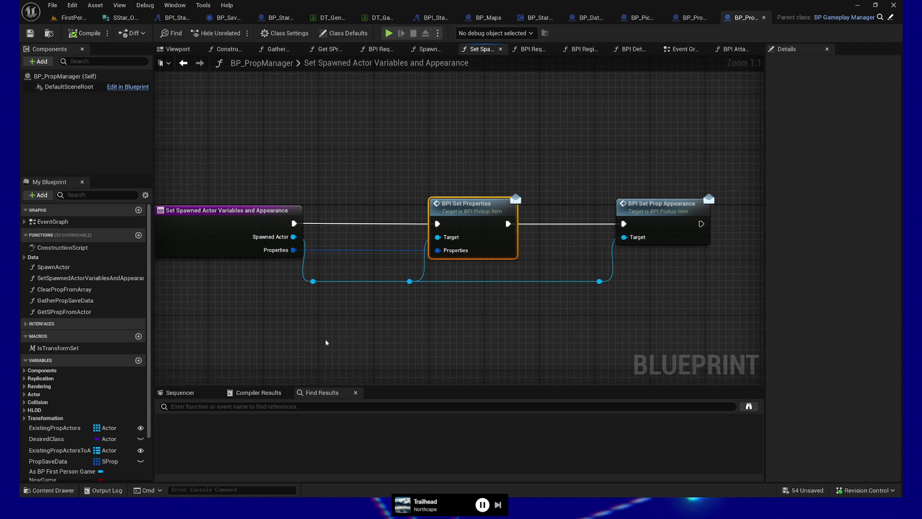
left_click_drag(308, 341, 344, 339)
left_click(211, 226)
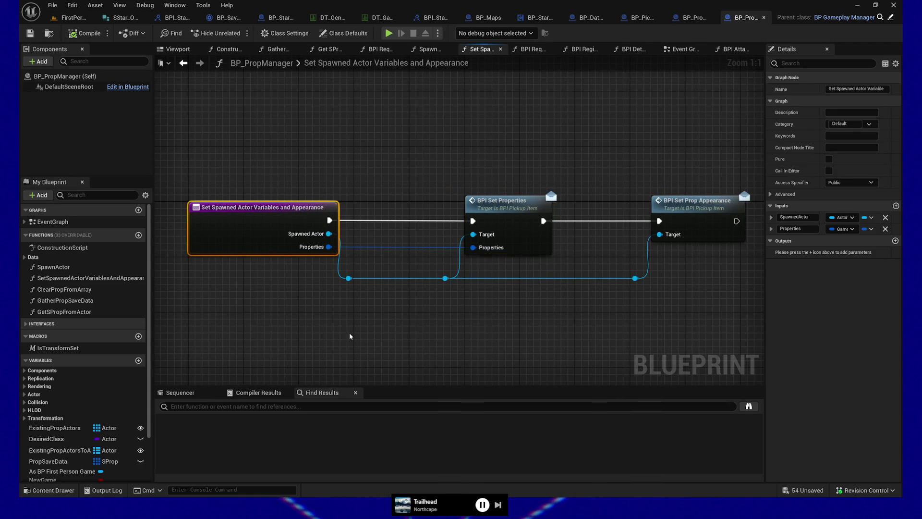
right_click(278, 222)
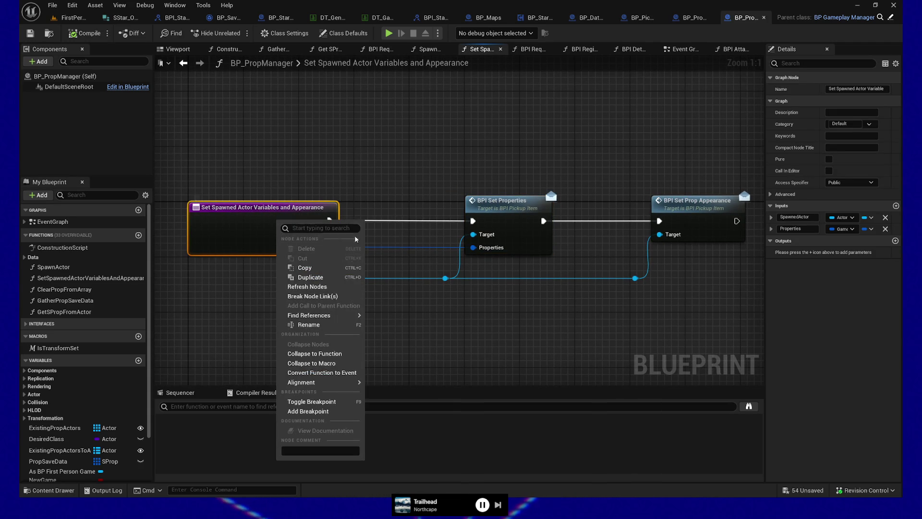
Step: Find references to the function by name and open its call in BPI Request Spawn Prop in Manager
mouse_move(336, 315)
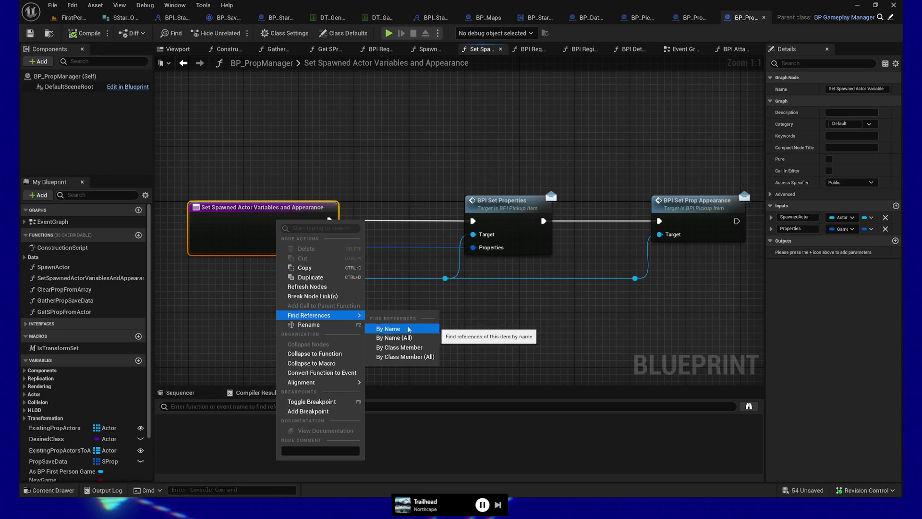
left_click(409, 329)
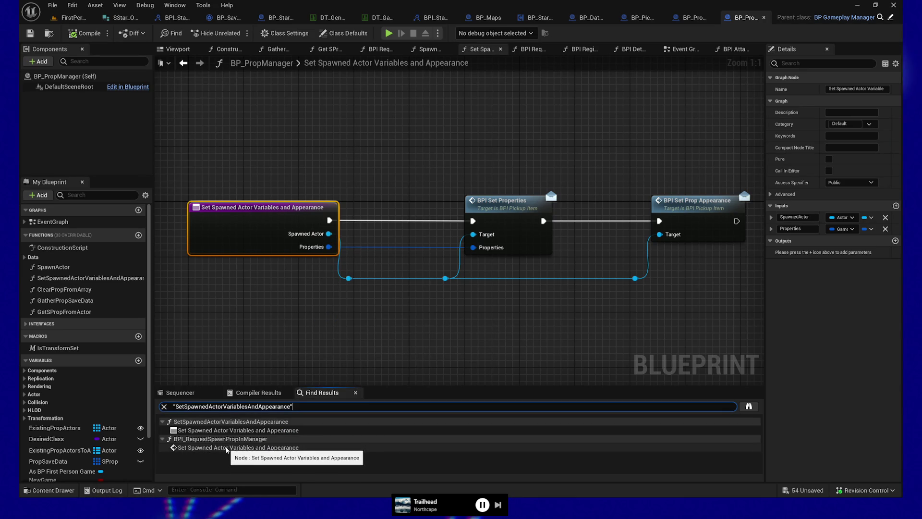
left_click(228, 449)
left_click_drag(330, 336, 557, 332)
left_click_drag(316, 340, 595, 327)
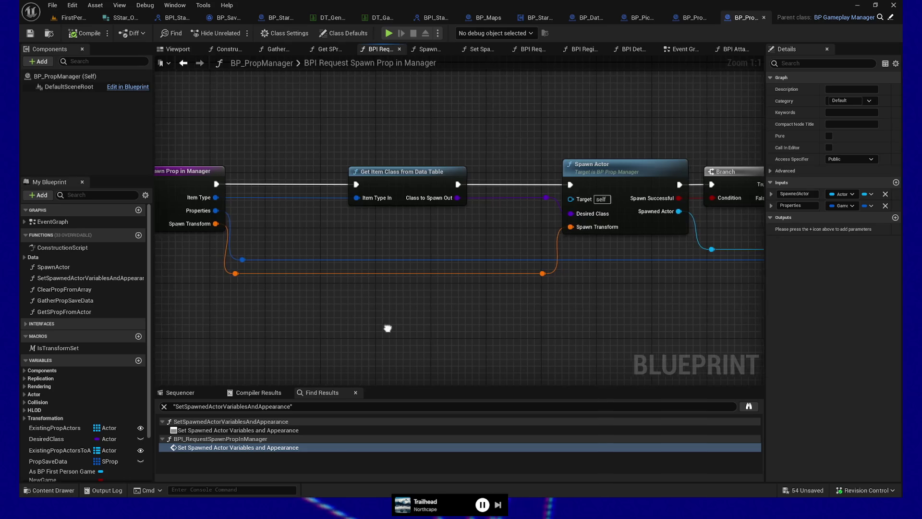
left_click_drag(385, 327, 513, 327)
left_click_drag(673, 320, 454, 323)
Step: Inspect the Spawn Actor function, then go back and open Get Item Class from Data Table
double_click(500, 167)
mouse_move(394, 293)
left_mouse_down()
mouse_move(423, 342)
mouse_move(650, 329)
mouse_move(504, 330)
left_mouse_up()
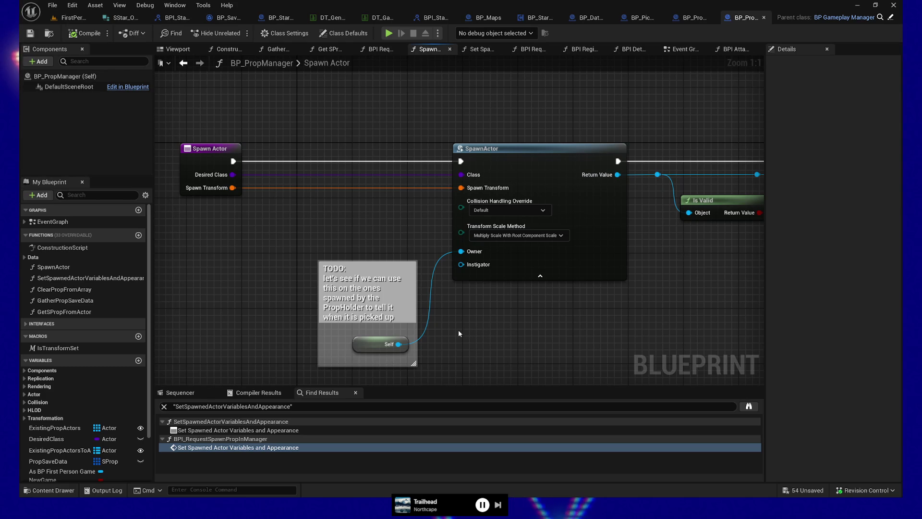
mouse_move(473, 305)
left_mouse_down()
mouse_move(457, 307)
mouse_move(519, 309)
left_mouse_up()
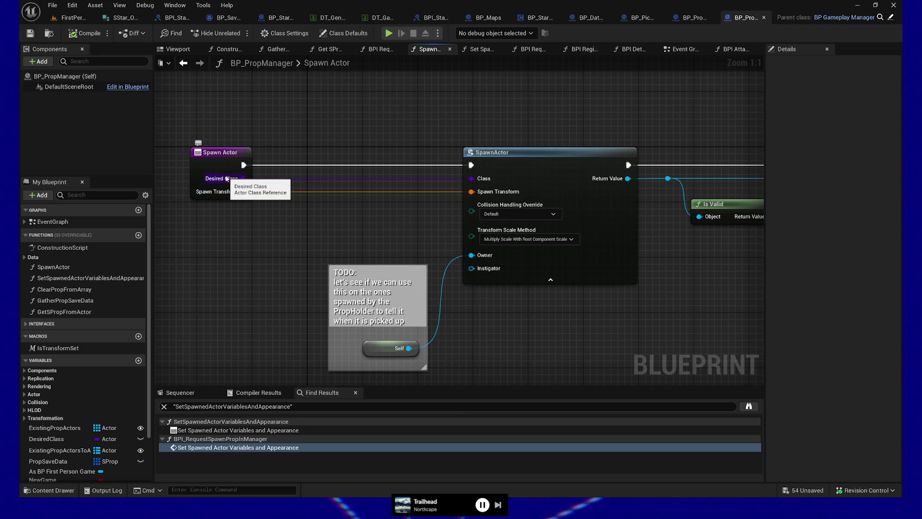
key("alt+Left")
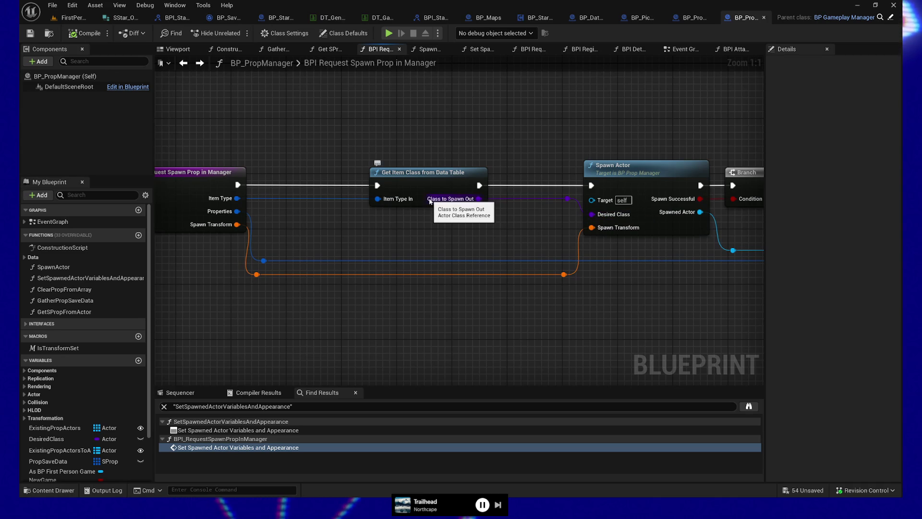
double_click(447, 173)
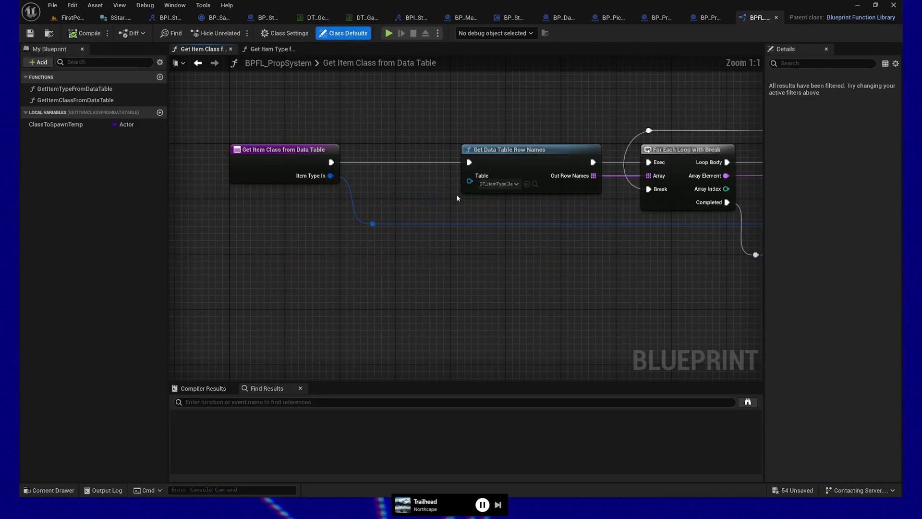
left_click_drag(578, 280, 264, 283)
left_click_drag(525, 313, 412, 319)
left_click_drag(595, 290, 496, 298)
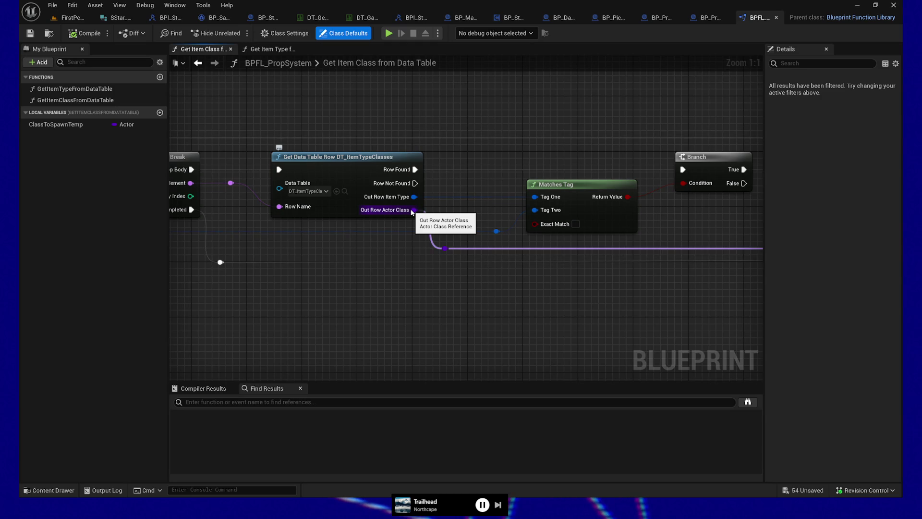
left_click_drag(497, 325, 461, 319)
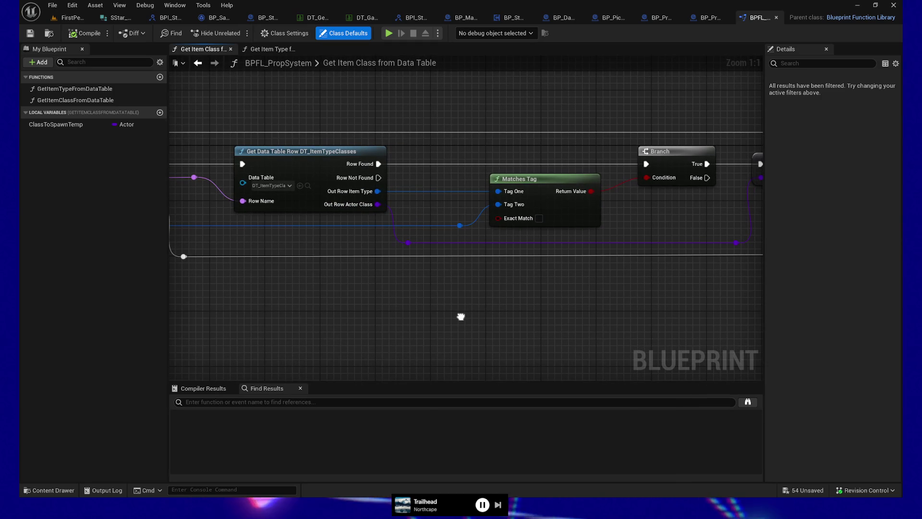
left_click_drag(285, 270, 313, 278)
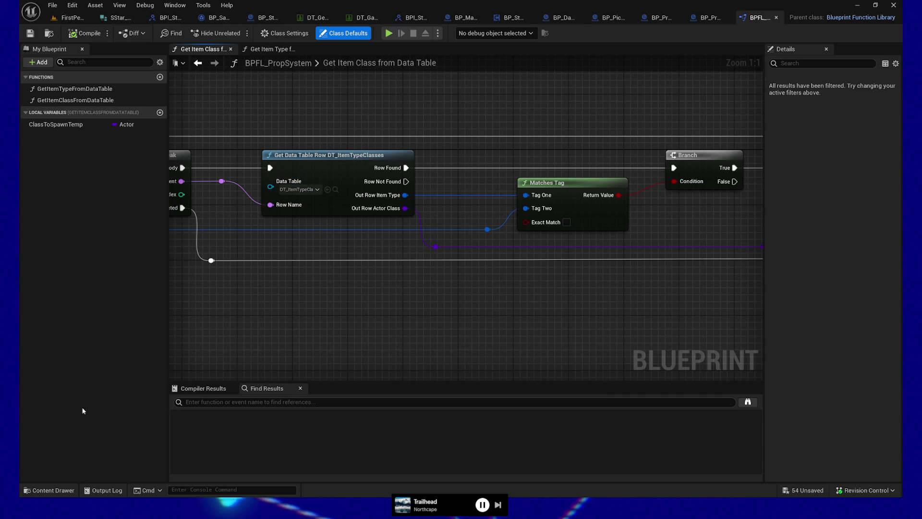
Step: Search all content for 'itemtypeclasses' and open the DT_ItemTypeClasses data table
left_click(34, 490)
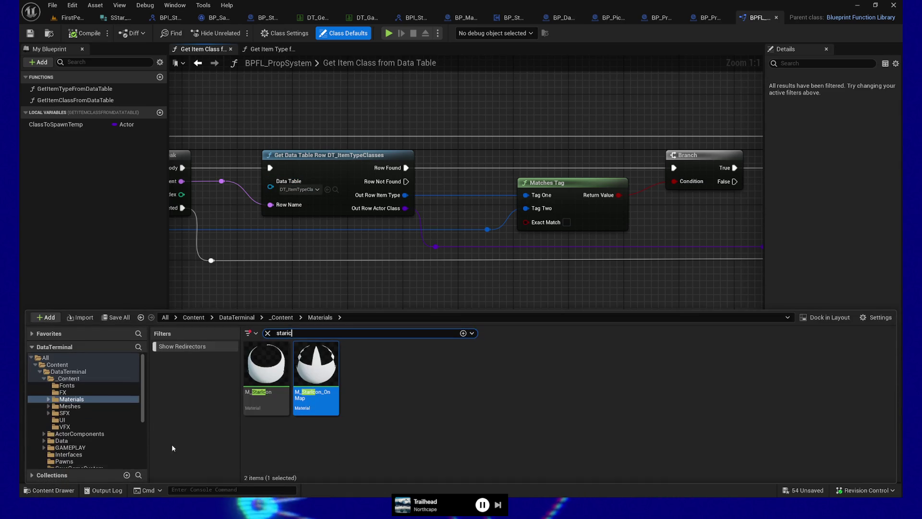
left_click(45, 357)
left_click(274, 334)
type("itemtypeclasses")
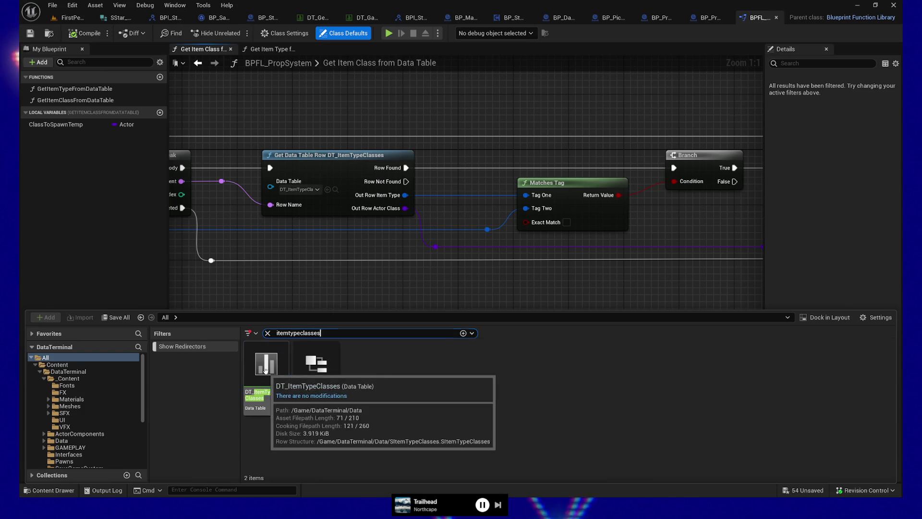
double_click(265, 370)
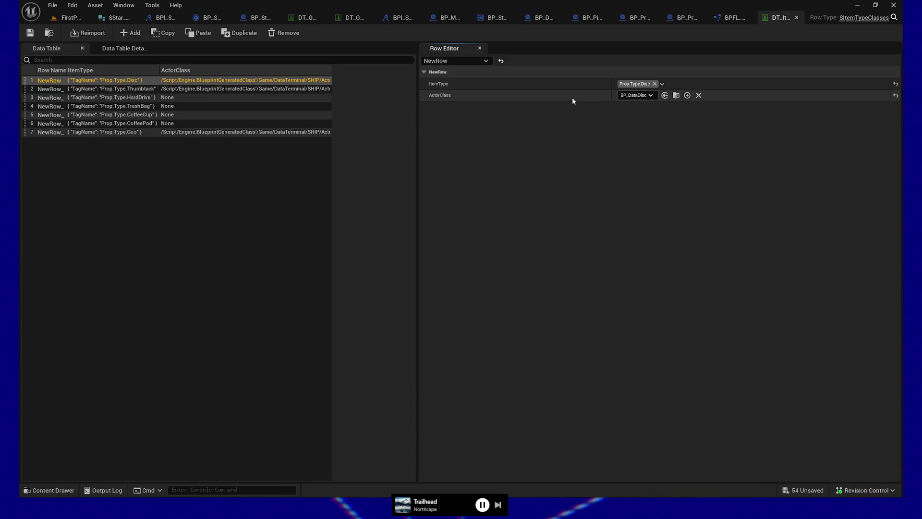
left_click(105, 106)
left_click(109, 116)
left_click(111, 124)
left_click(114, 132)
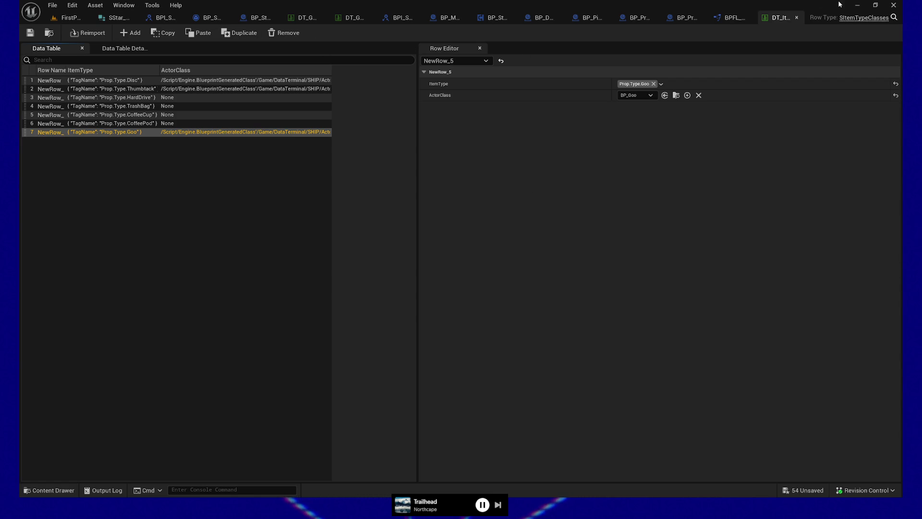
left_click(734, 17)
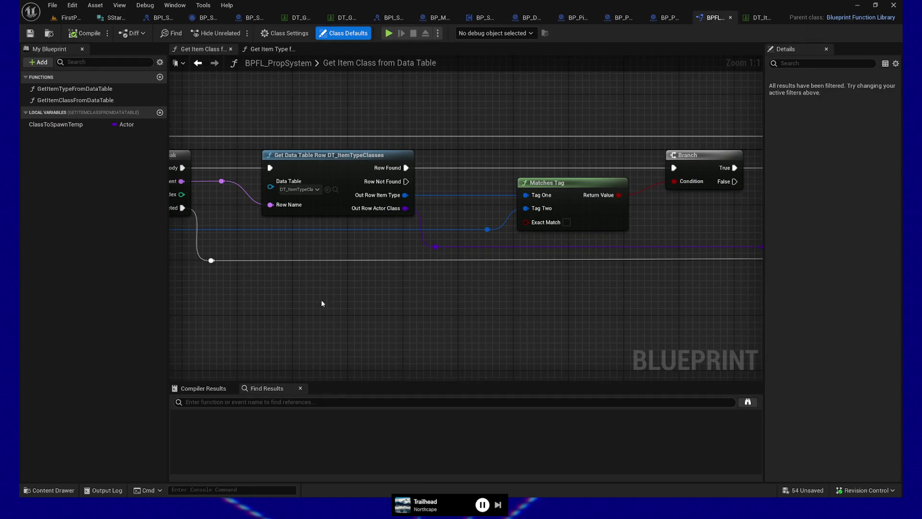
Step: Pan past the Matches Tag, Branch and SET nodes, then open BP_PropManager's Spawn Actor function
left_click_drag(322, 303, 421, 322)
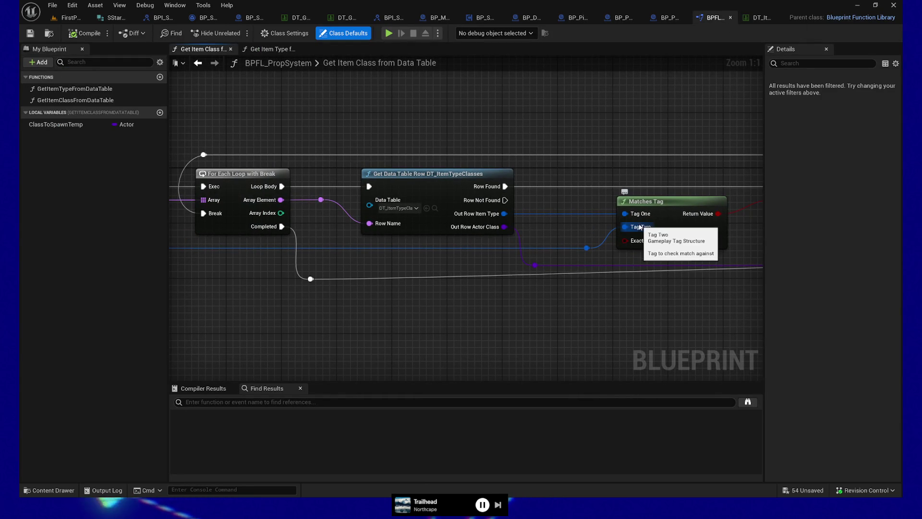
mouse_move(586, 309)
left_mouse_down()
mouse_move(521, 325)
mouse_move(561, 168)
left_mouse_up()
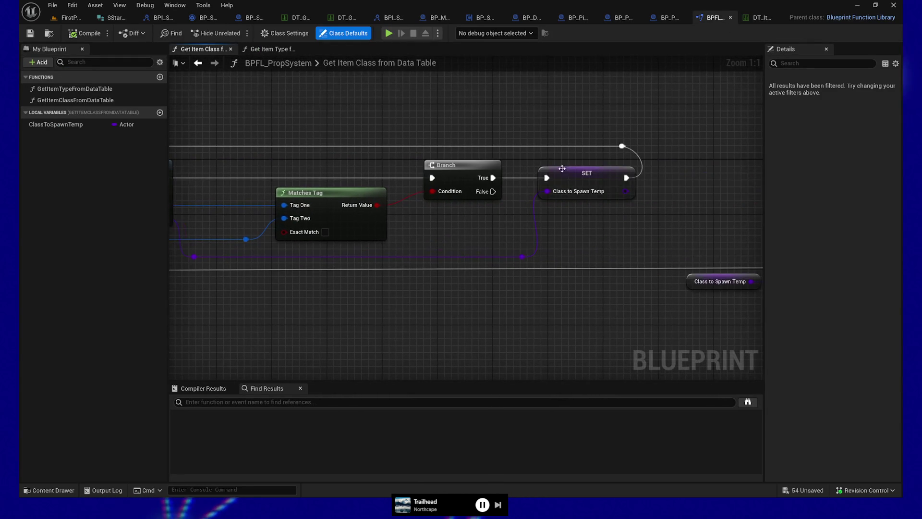
mouse_move(556, 298)
left_mouse_down()
mouse_move(525, 303)
mouse_move(646, 264)
left_mouse_up()
left_click(669, 17)
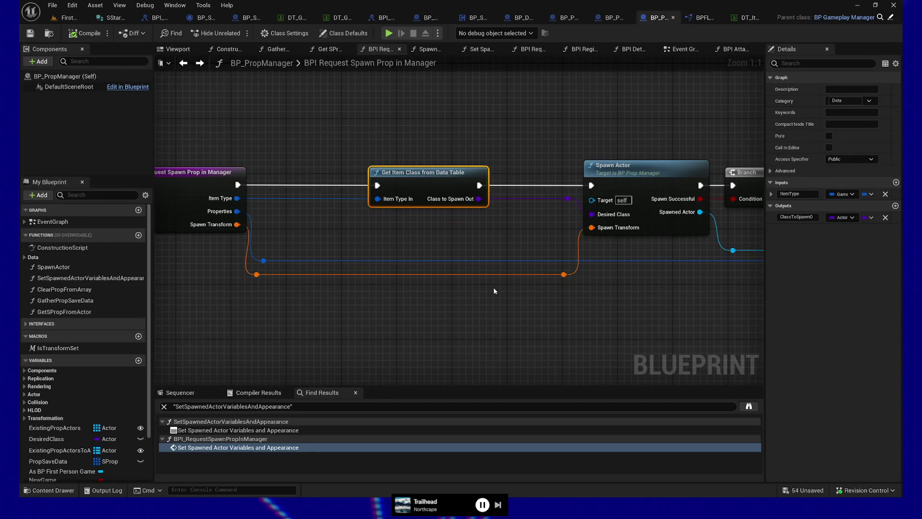
left_click_drag(494, 290, 469, 302)
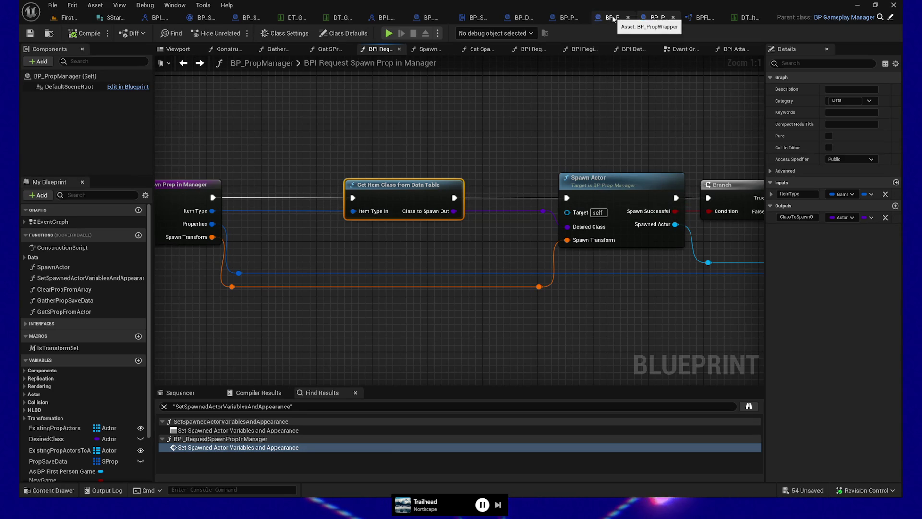
double_click(628, 182)
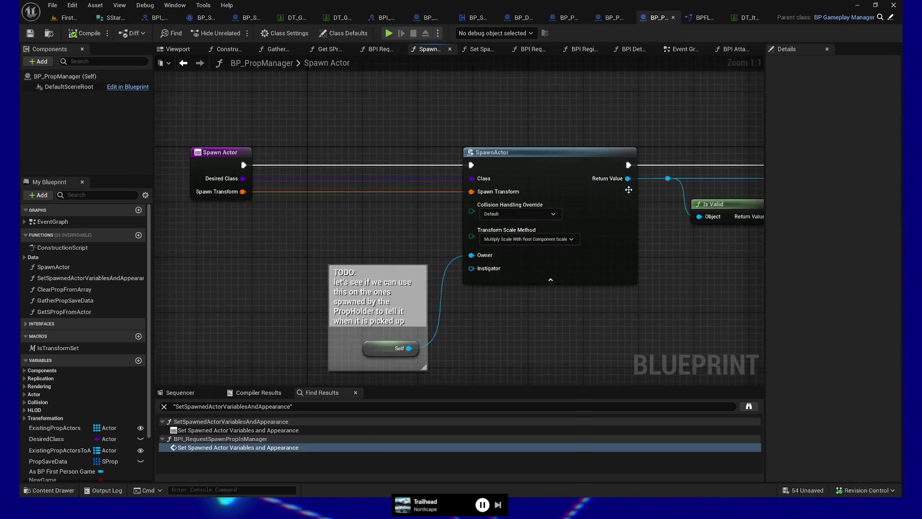
Step: Review Spawn Actor, then return to the request graph and inspect the Set Spawned Actor Variables call and Store Ref
left_click_drag(597, 317, 520, 313)
mouse_move(441, 228)
left_mouse_down()
mouse_move(342, 227)
mouse_move(448, 214)
mouse_move(499, 117)
left_mouse_up()
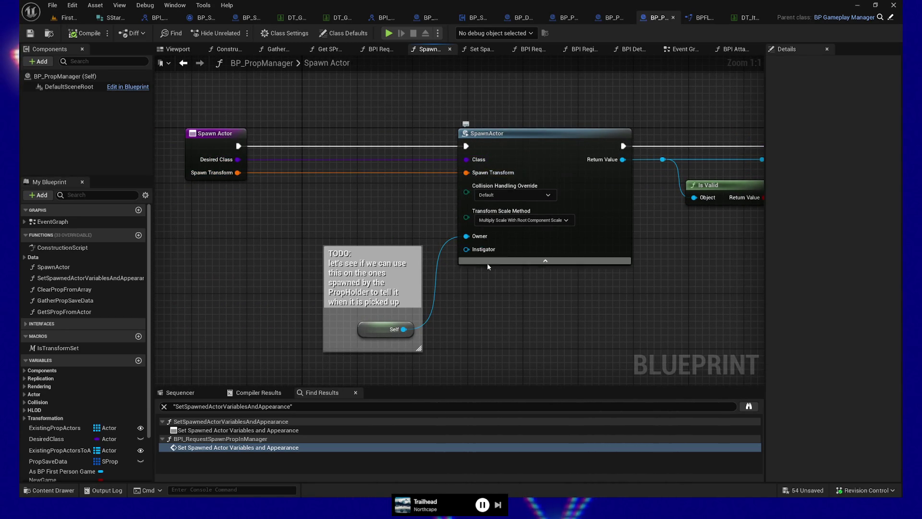
key("alt+Left")
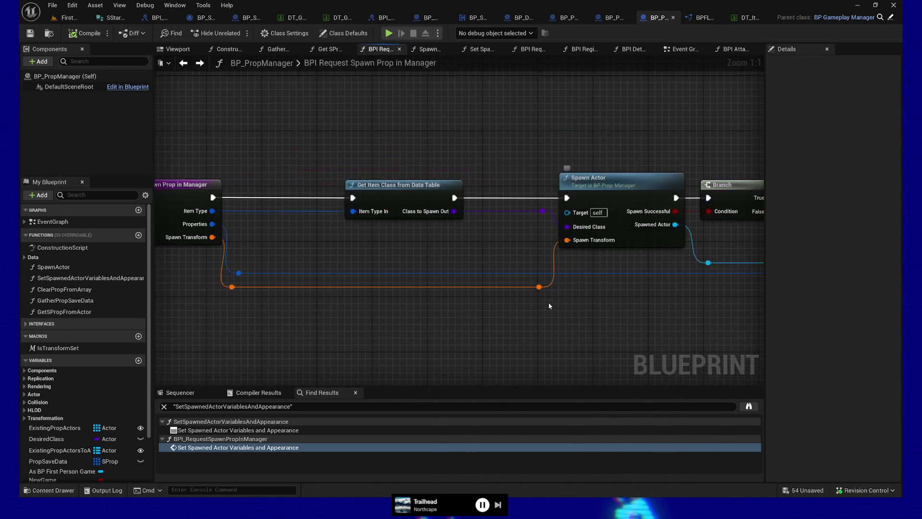
left_click_drag(597, 316, 338, 315)
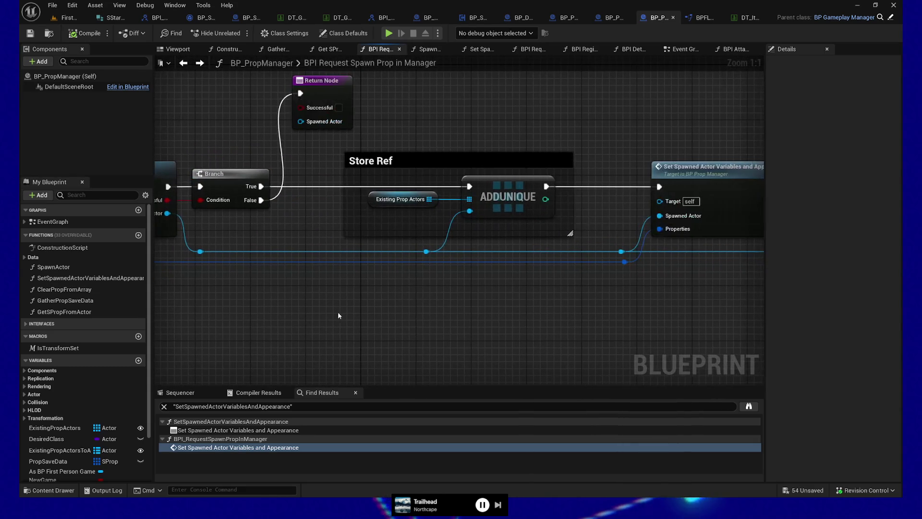
mouse_move(565, 329)
left_mouse_down()
mouse_move(354, 324)
mouse_move(630, 371)
mouse_move(295, 321)
left_mouse_up()
left_click(545, 207)
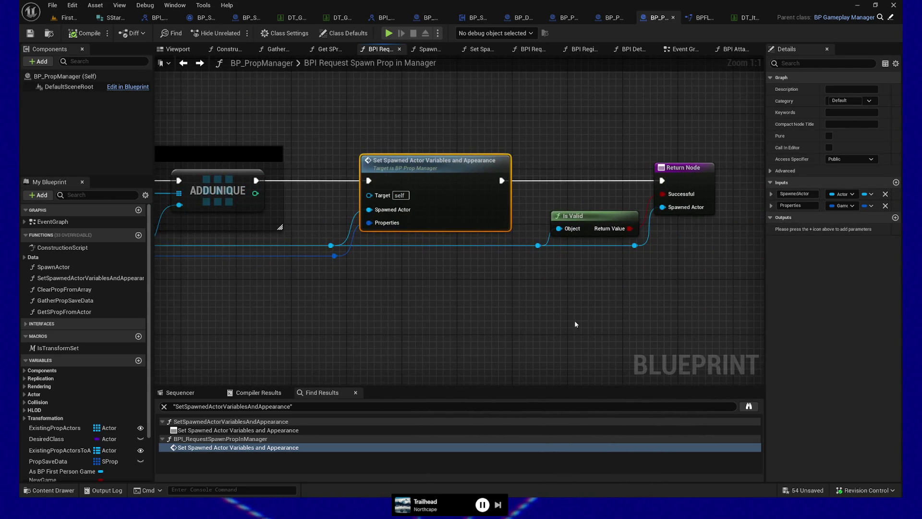
left_click_drag(488, 312, 542, 323)
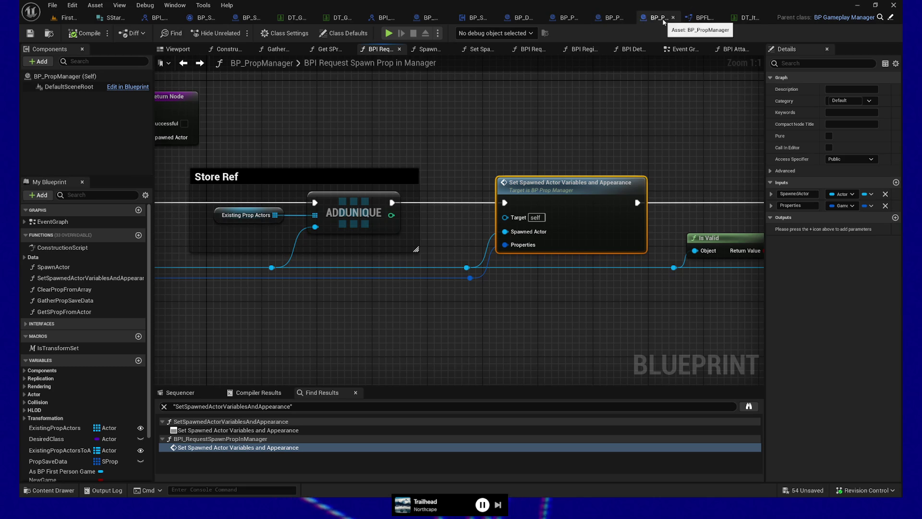
Step: Switch to BP_PropWrapper and open its Spawn Prop Actor function
left_click(610, 17)
left_click_drag(299, 341, 545, 356)
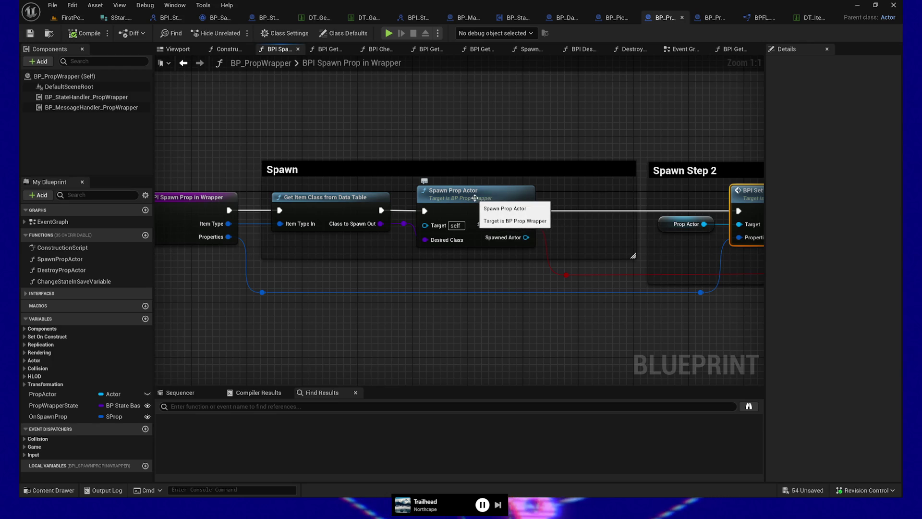
double_click(487, 200)
Step: Pan through Spawn Prop Actor's SpawnActor, Print String and Notify Message Handler nodes, then return to BPI Spawn Prop in Wrapper
left_click_drag(304, 313, 663, 326)
mouse_move(227, 338)
left_mouse_down()
mouse_move(362, 329)
mouse_move(255, 315)
left_mouse_up()
mouse_move(450, 344)
left_mouse_down()
mouse_move(548, 313)
mouse_move(597, 309)
mouse_move(541, 313)
left_mouse_up()
mouse_move(739, 313)
left_mouse_down()
mouse_move(624, 312)
mouse_move(511, 336)
left_mouse_up()
left_click_drag(629, 335, 582, 323)
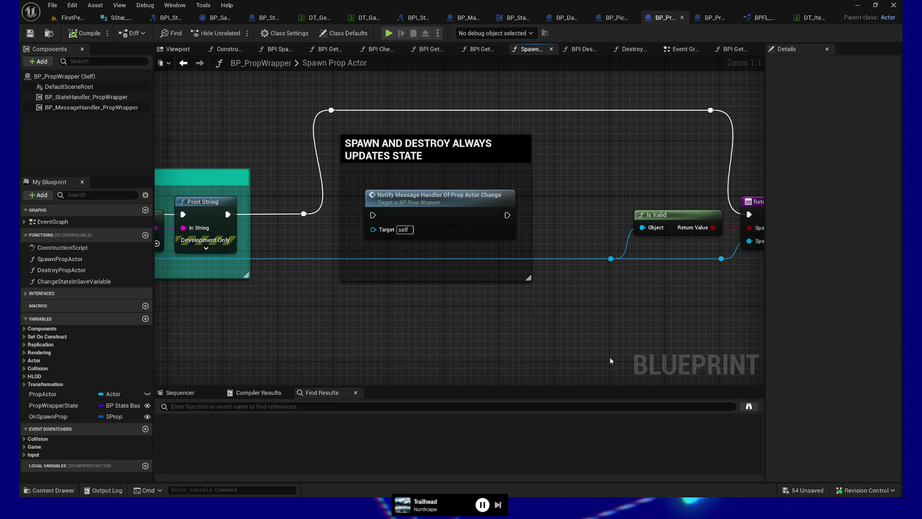
key("alt+Left")
key("alt+Left")
key("alt+Left")
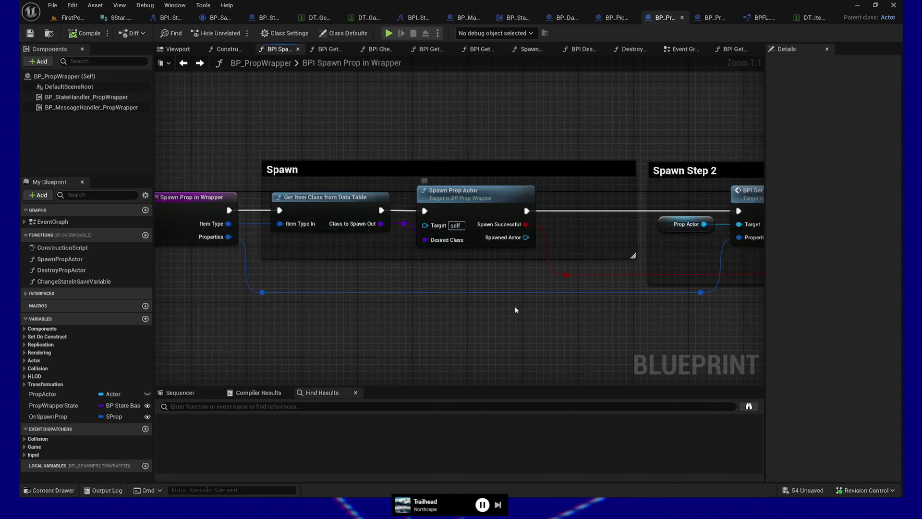
mouse_move(374, 313)
left_mouse_down()
mouse_move(578, 321)
mouse_move(453, 200)
left_mouse_up()
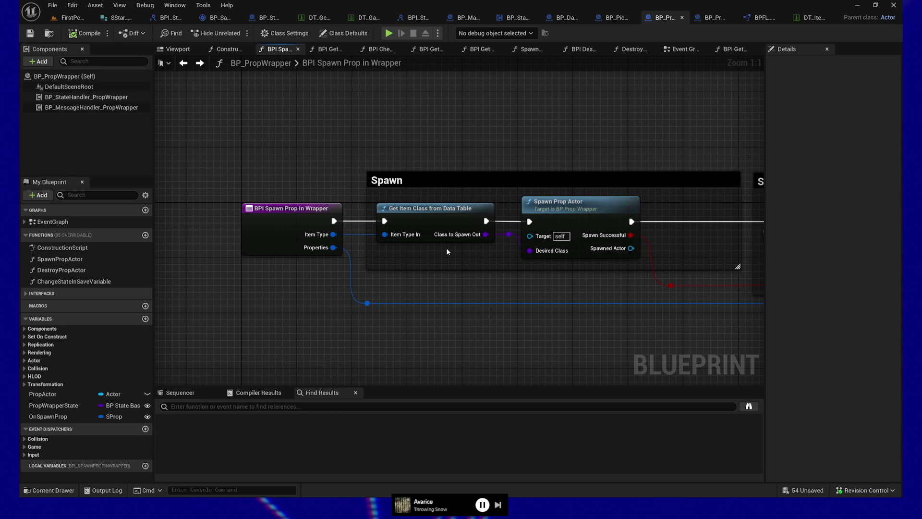
left_click(412, 204)
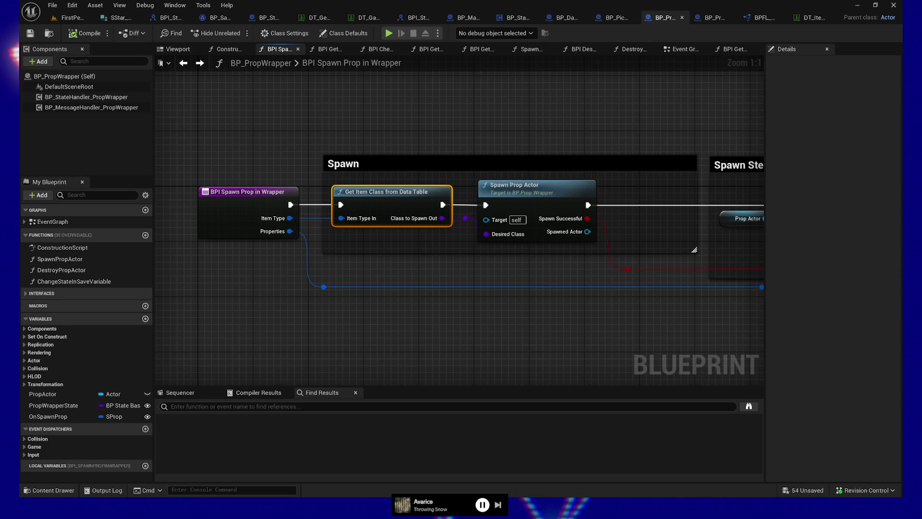
Step: In Get Item Class from Data Table, change ClassToSpawnTemp's type to a BP Pickup Item class reference
double_click(393, 193)
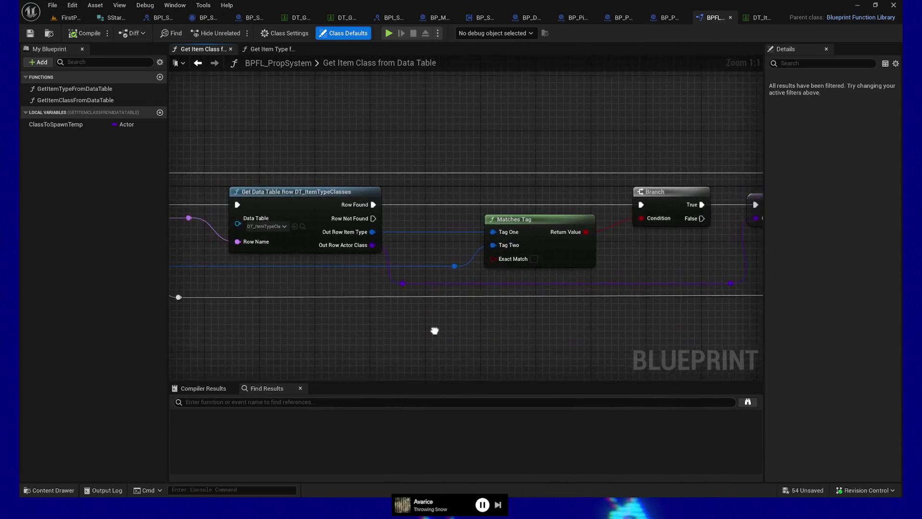
left_click(495, 186)
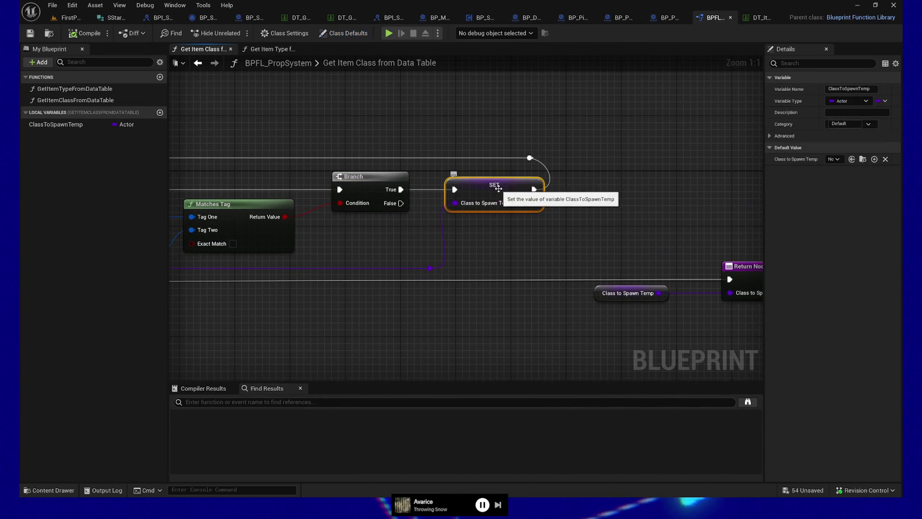
left_click(859, 102)
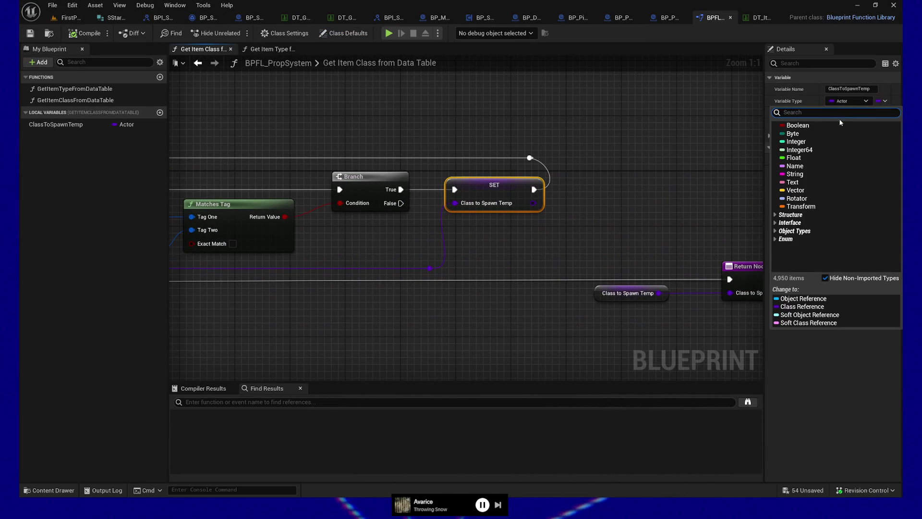
type("bp_pi")
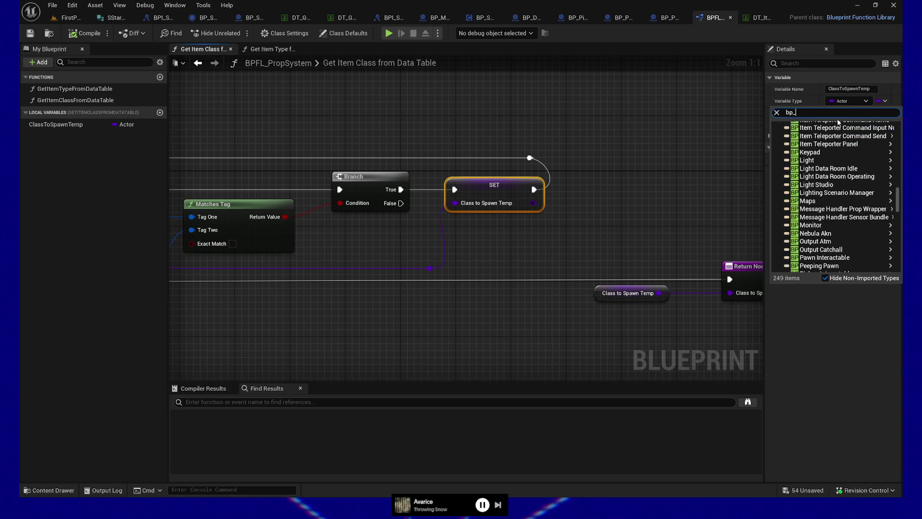
left_click(816, 141)
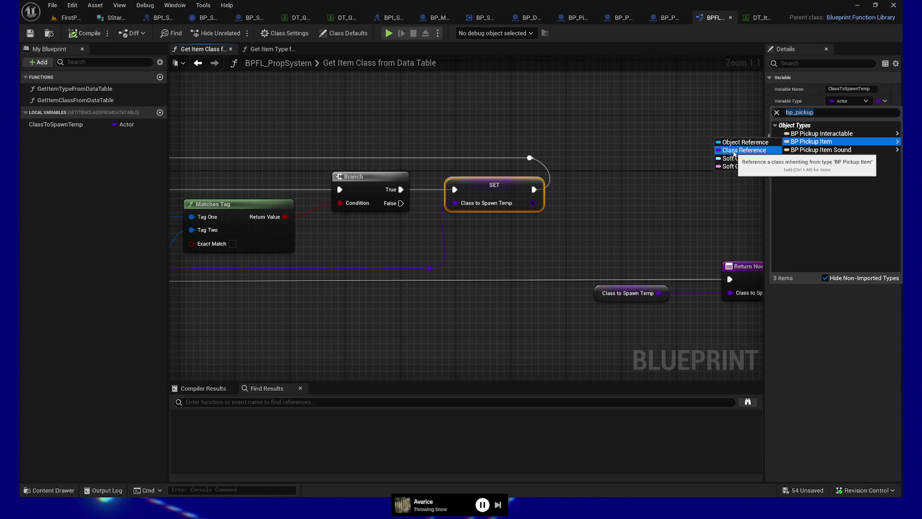
left_click(743, 150)
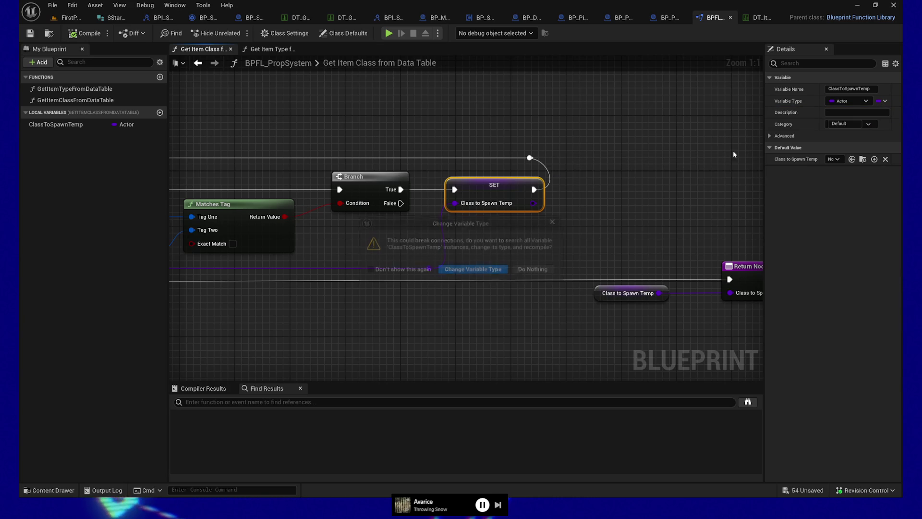
left_click(477, 270)
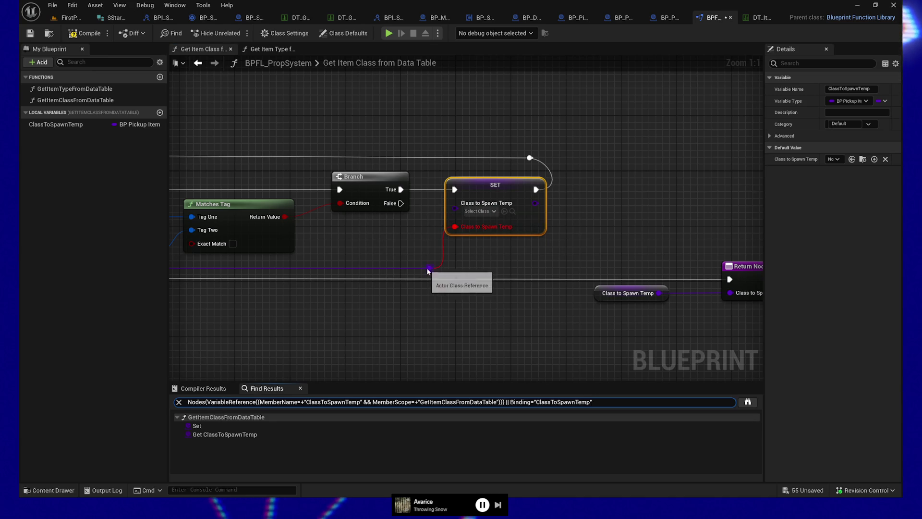
Step: Select the Get Data Table Row node and bring up the DT_ItemTypeClasses data table
mouse_move(381, 231)
left_mouse_down()
mouse_move(418, 226)
mouse_move(352, 228)
left_mouse_up()
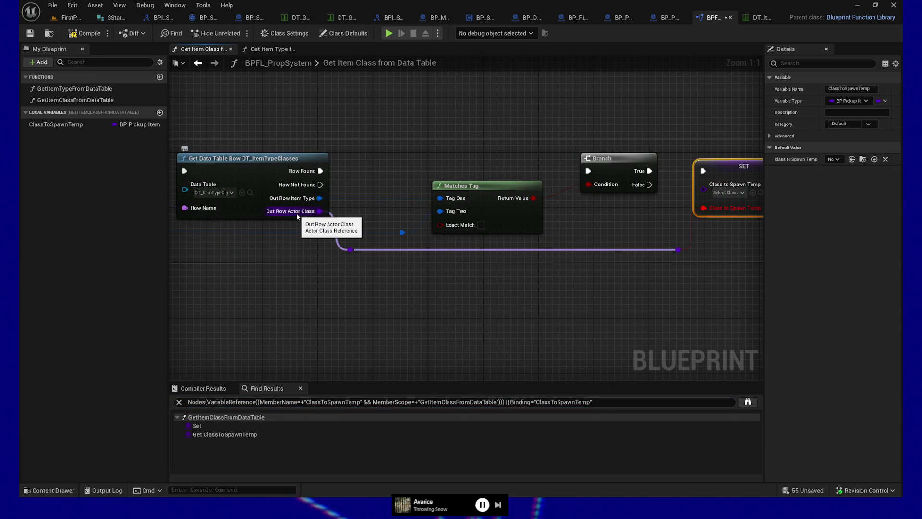
left_click_drag(236, 195, 359, 201)
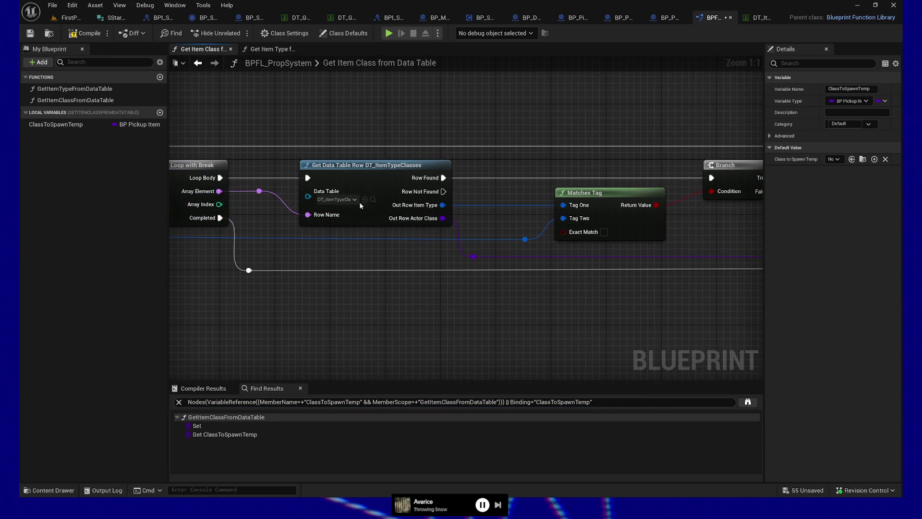
left_click(358, 170)
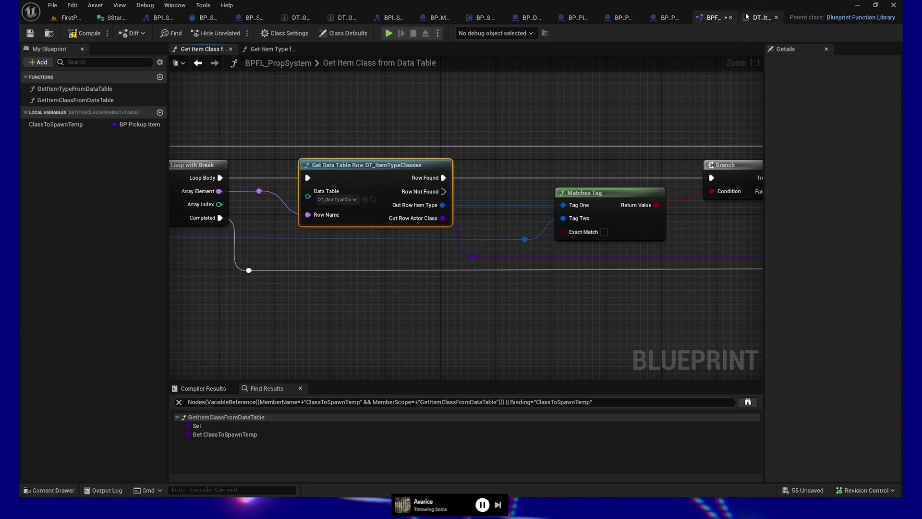
left_click(747, 17)
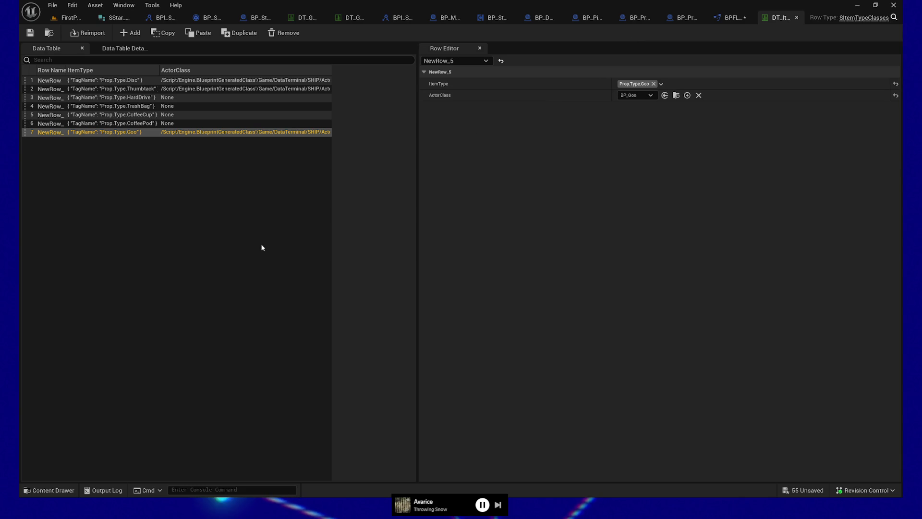
Step: Open the SItemTypeClasses structure from the Content Drawer, then return to BP_PropManager's graph
left_click(54, 489)
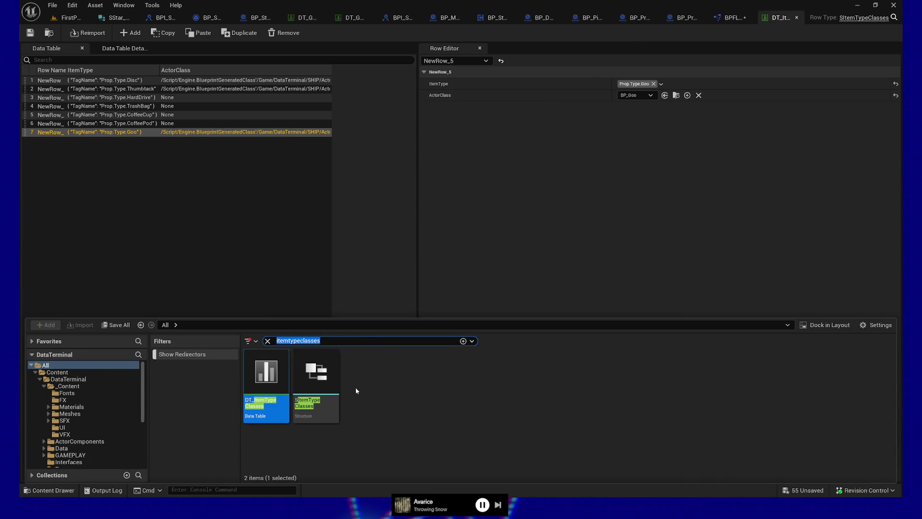
double_click(320, 391)
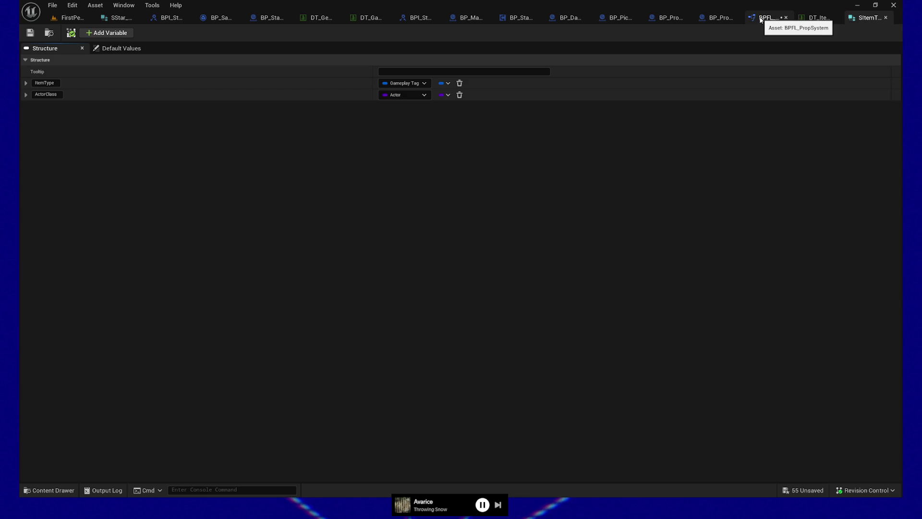
left_click(704, 22)
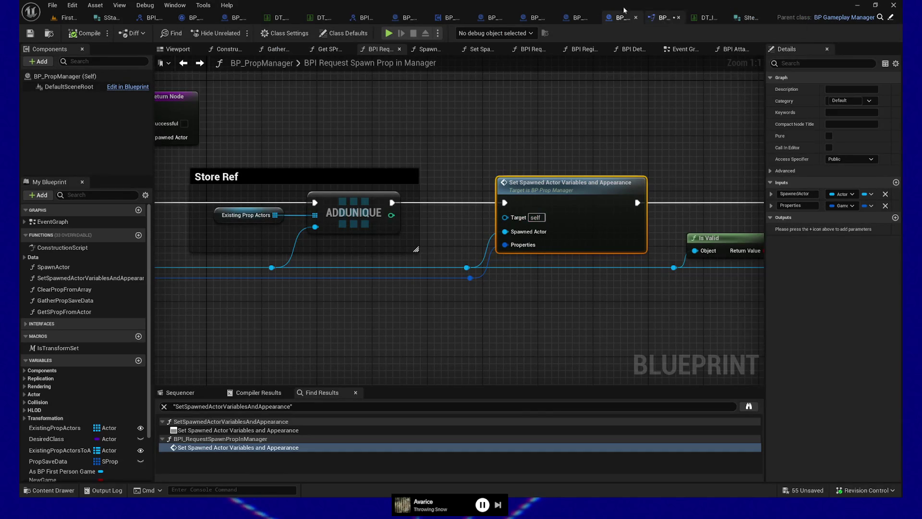
Step: In BPFL_PropSystem, remove the SET node's orphaned Class to Spawn Temp pin, then return to SItemTypeClasses
left_click(580, 18)
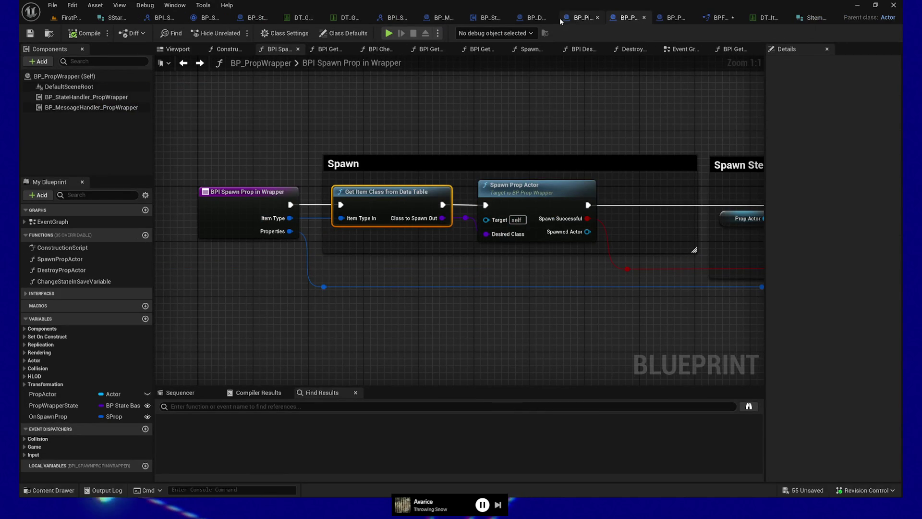
left_click(718, 18)
left_click_drag(515, 339, 259, 348)
left_click(546, 247, "alt")
left_click_drag(291, 324, 422, 329)
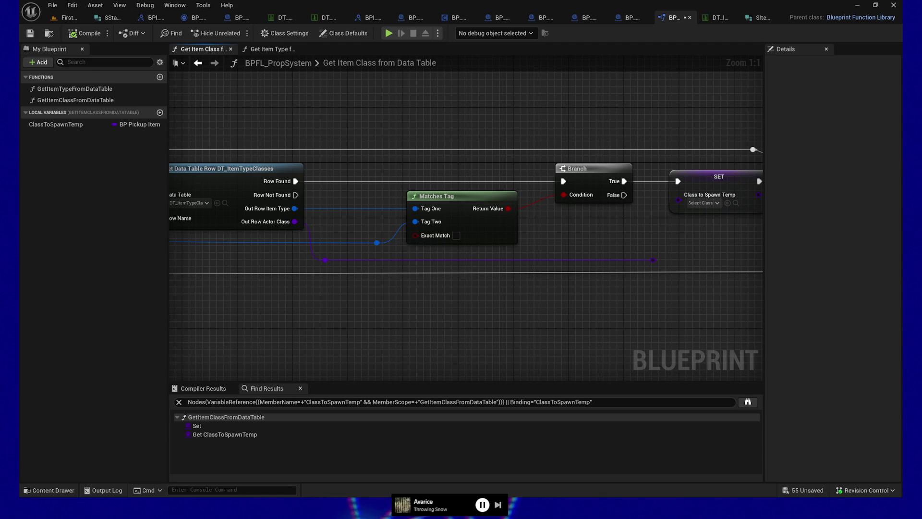
left_click(758, 17)
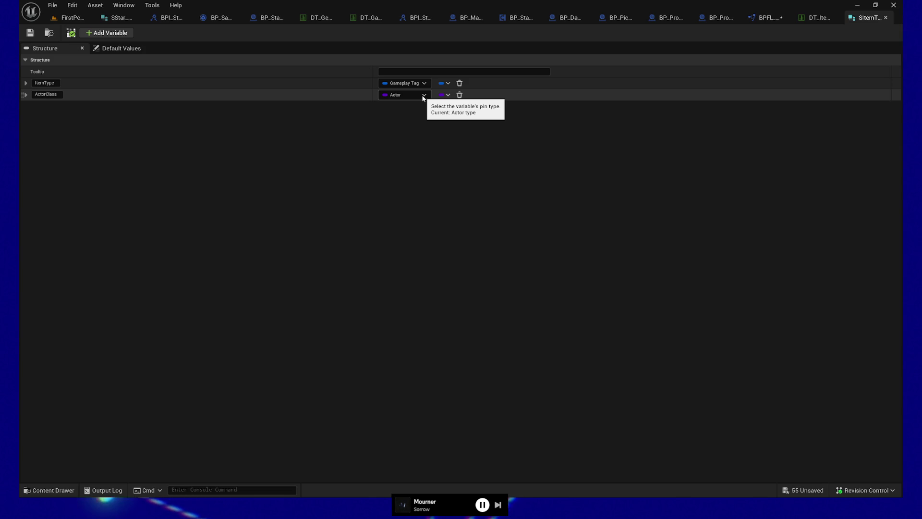
Step: Open the Reference Viewer for the SItemTypeClasses asset from the Content Drawer
left_click(49, 490)
right_click(335, 398)
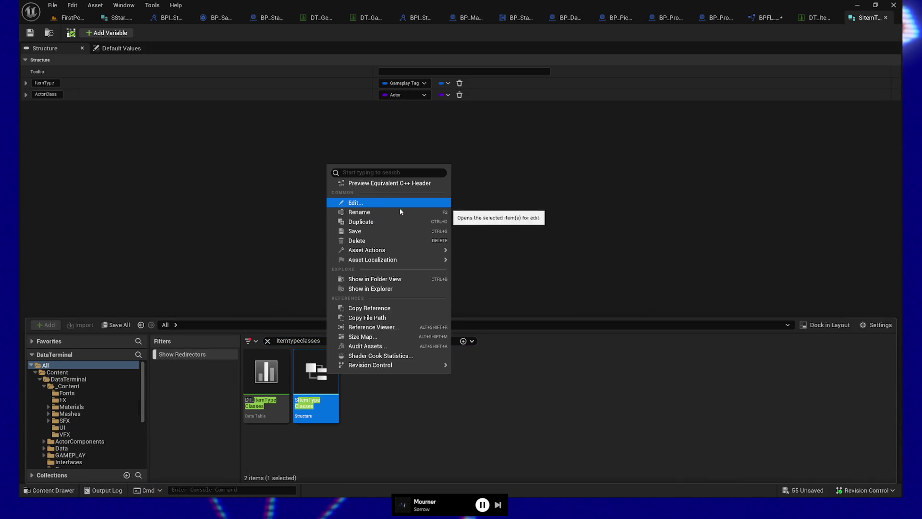
left_click(373, 327)
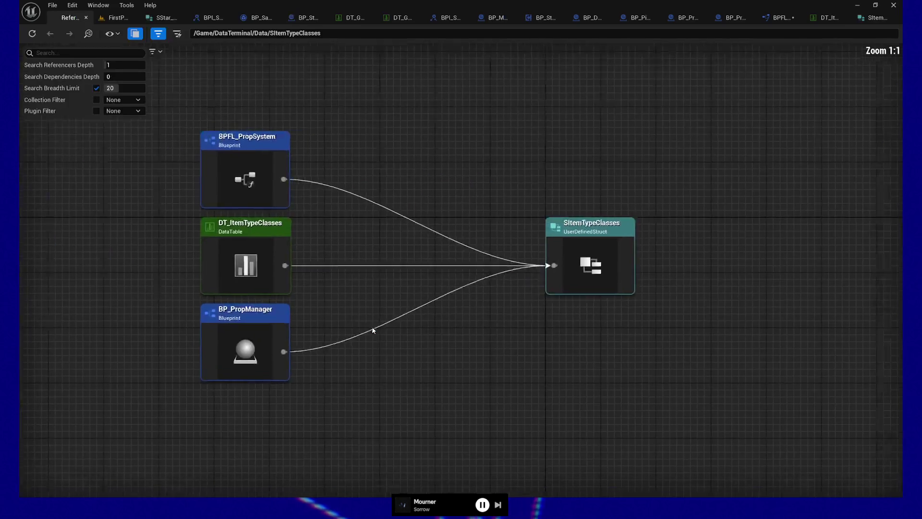
Step: Inspect the BPFL_PropSystem, DT_ItemTypeClasses and BP_PropManager referencers, then close the Reference Viewer
mouse_move(256, 122)
left_mouse_down()
mouse_move(359, 207)
mouse_move(384, 215)
left_mouse_up()
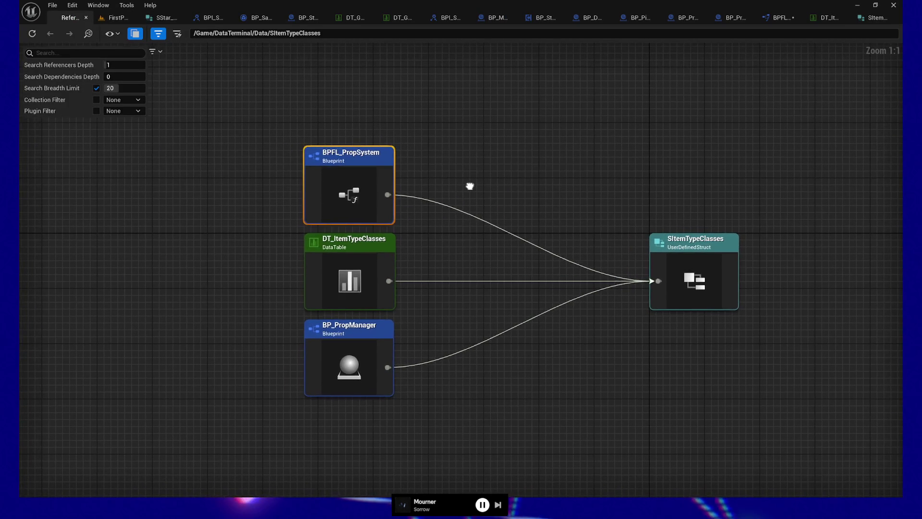
left_click_drag(260, 250, 413, 292)
left_click_drag(431, 298, 430, 299)
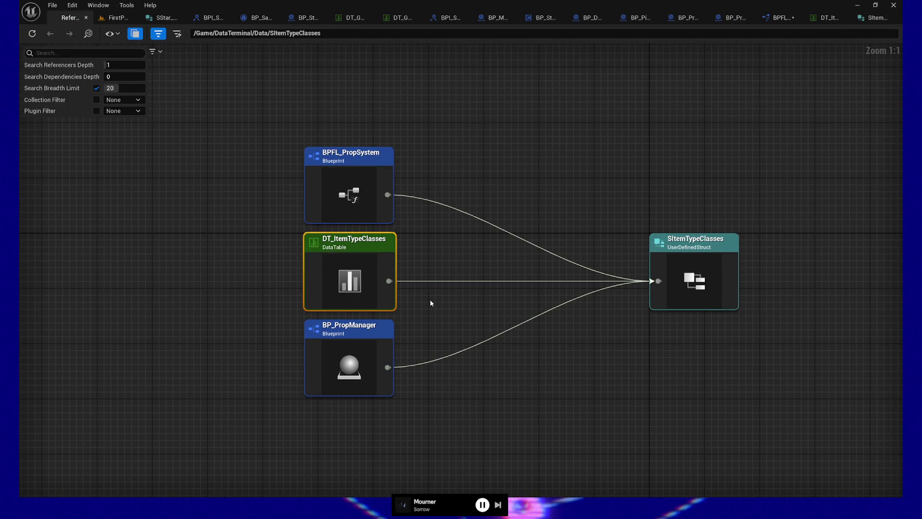
left_click(277, 344)
left_click_drag(258, 331, 420, 399)
left_click_drag(432, 321, 423, 352)
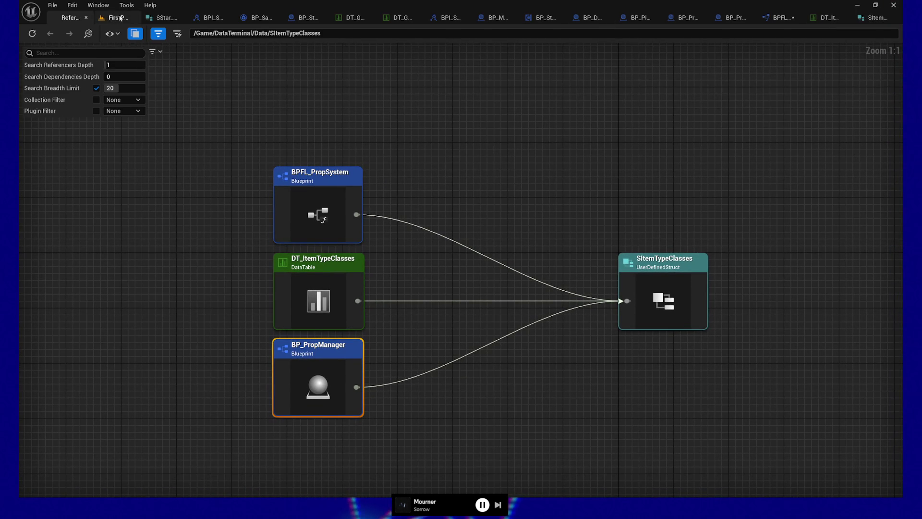
left_click(86, 19)
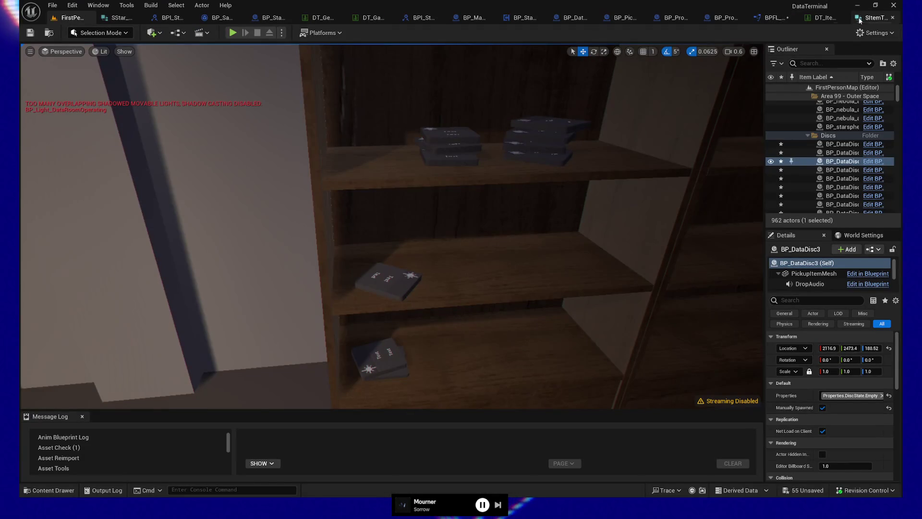
Step: Retype the SItemTypeClasses ActorClass member from Actor to a BP Pickup Item class reference
left_click(868, 18)
left_click(409, 95)
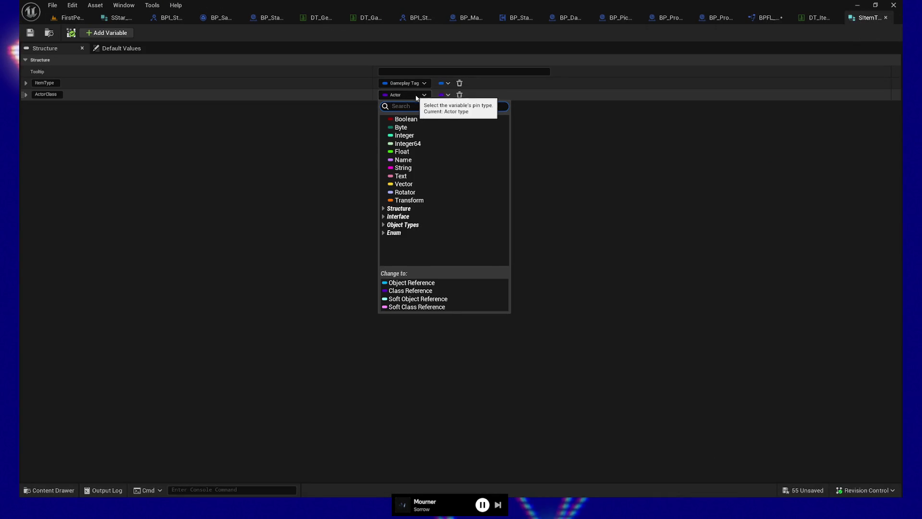
type("bp_pick")
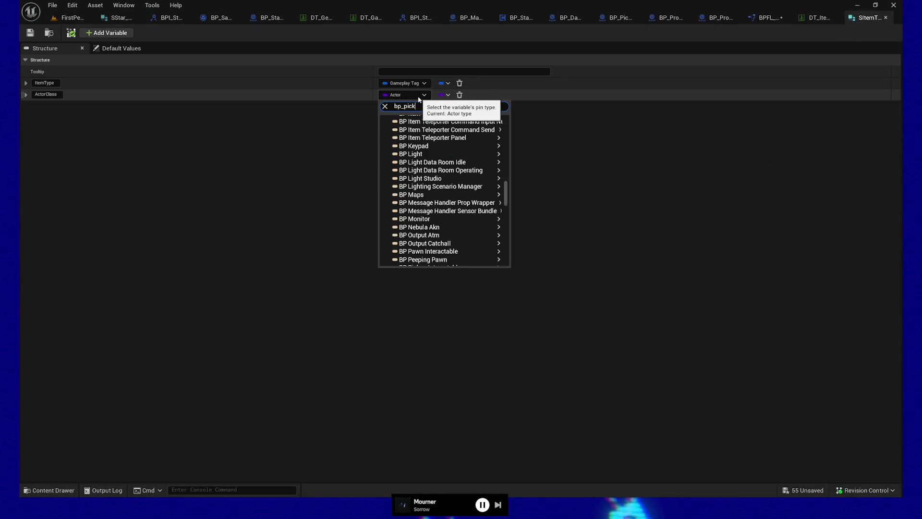
type("up")
mouse_move(468, 137)
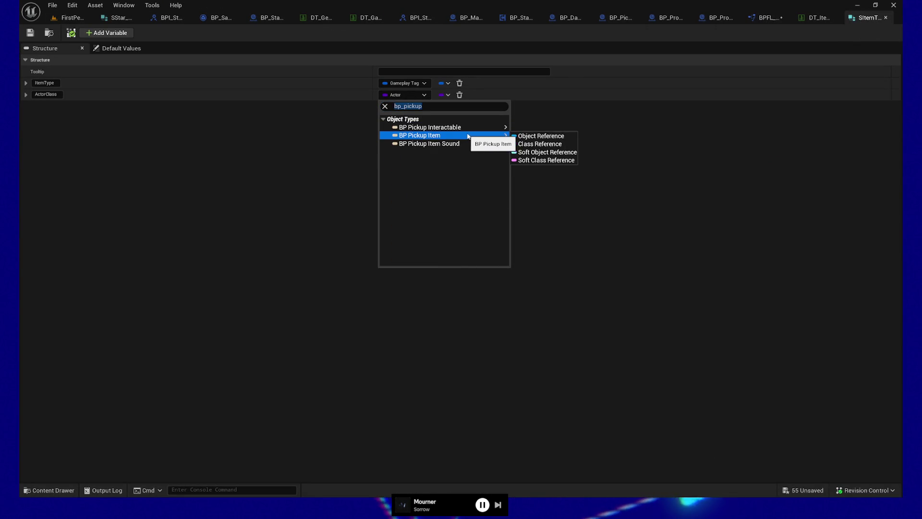
left_click(523, 144)
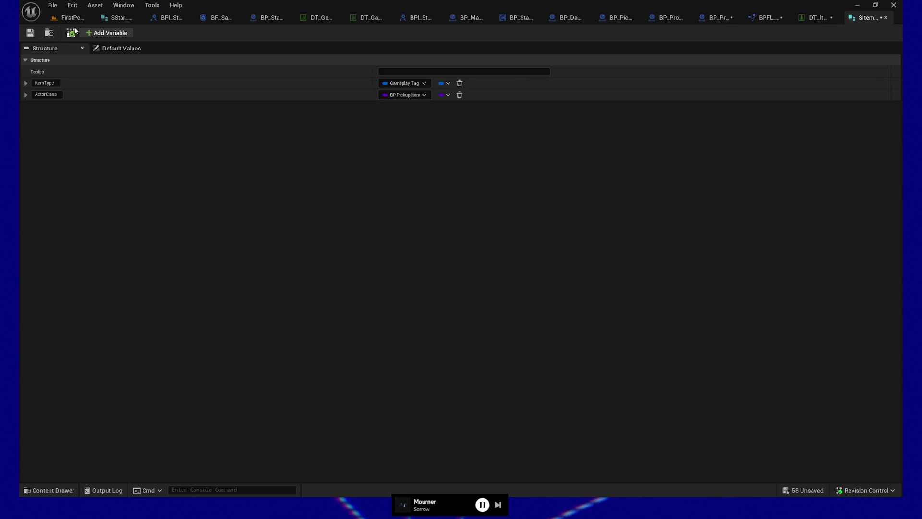
left_click(768, 19)
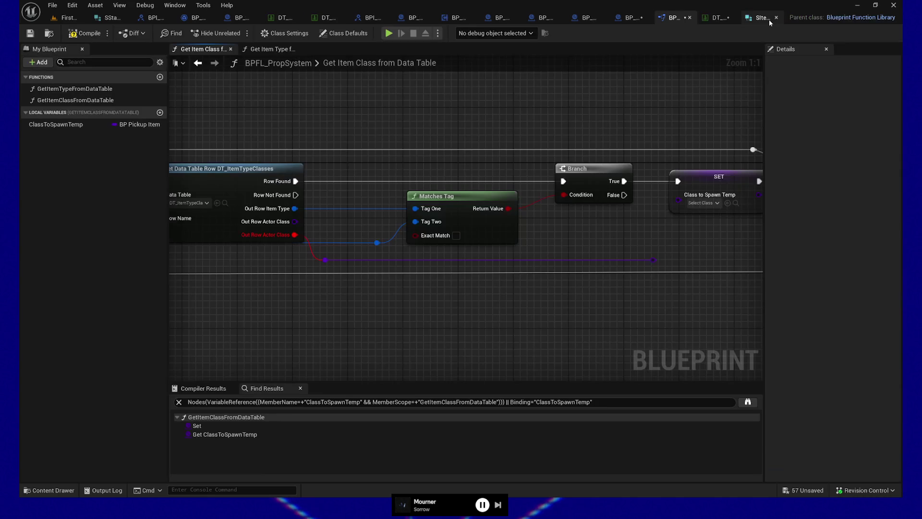
Step: Clear the broken Out Row Actor Class link and inspect the first two DT_ItemTypeClasses rows
left_click(309, 251, "alt")
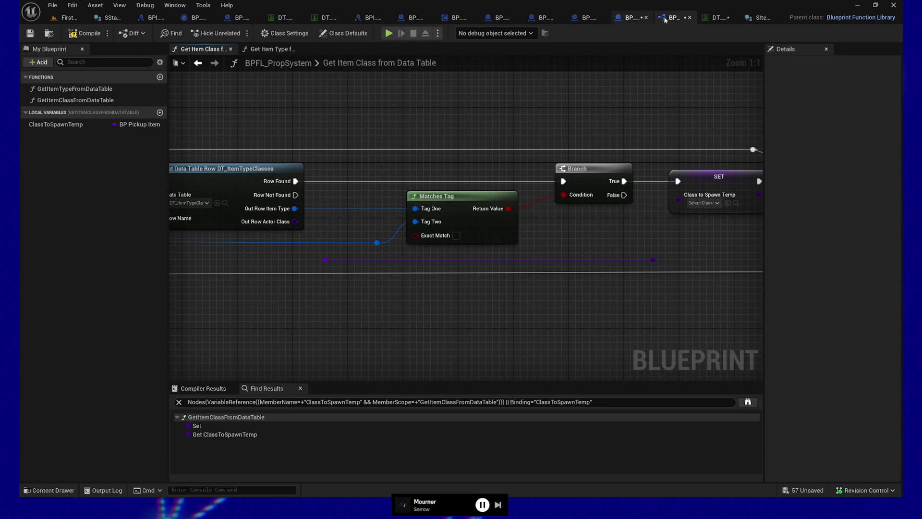
left_click(716, 17)
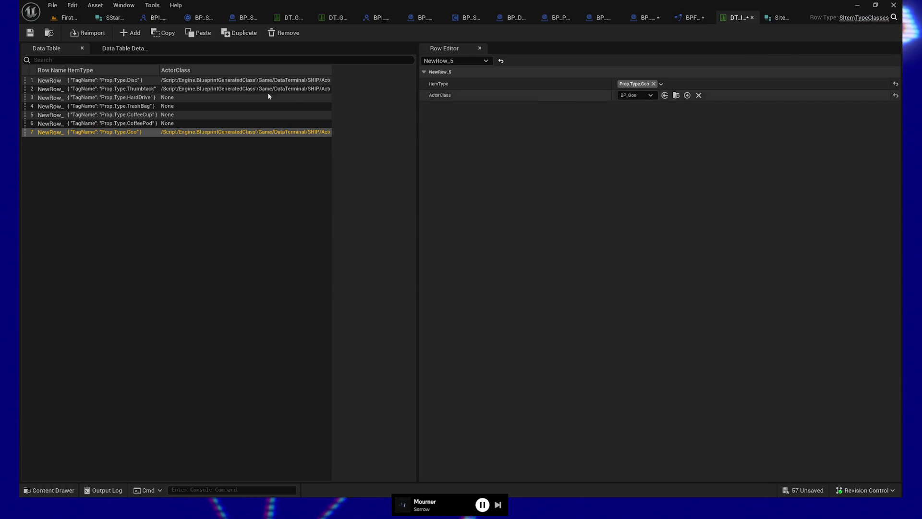
left_click(192, 81)
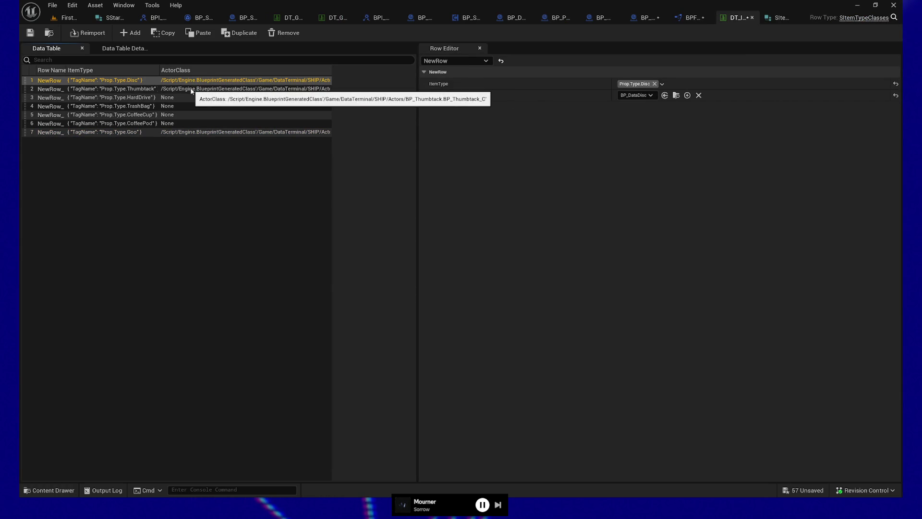
left_click(191, 89)
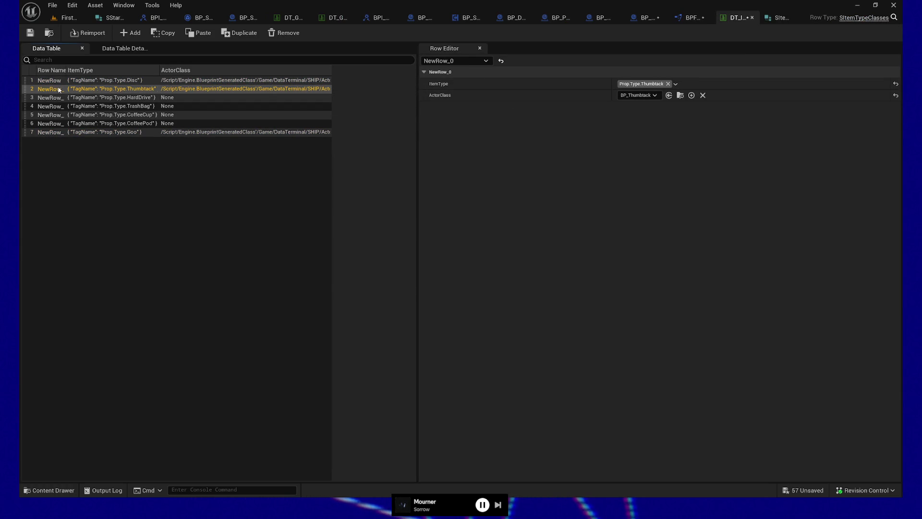
left_click(777, 17)
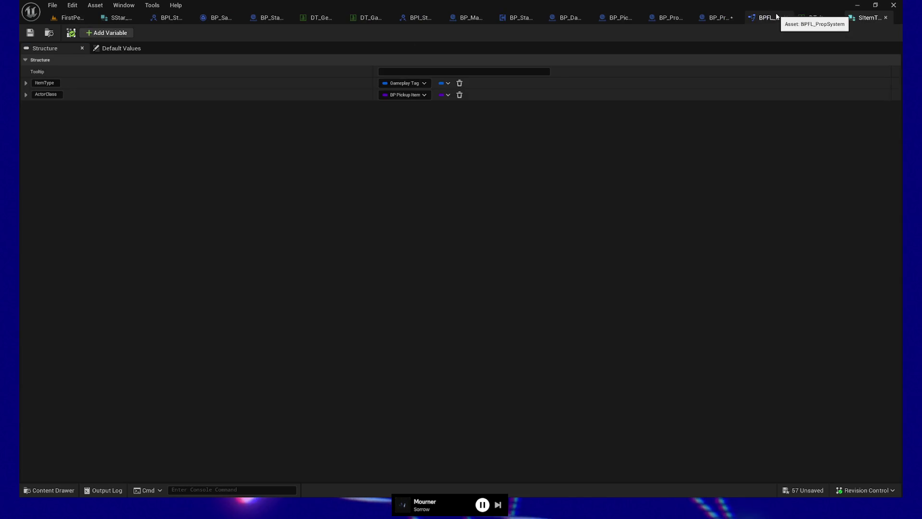
Step: Rename the ActorClass member to PickupItemClass and save the SItemTypeClasses structure
left_click(44, 95)
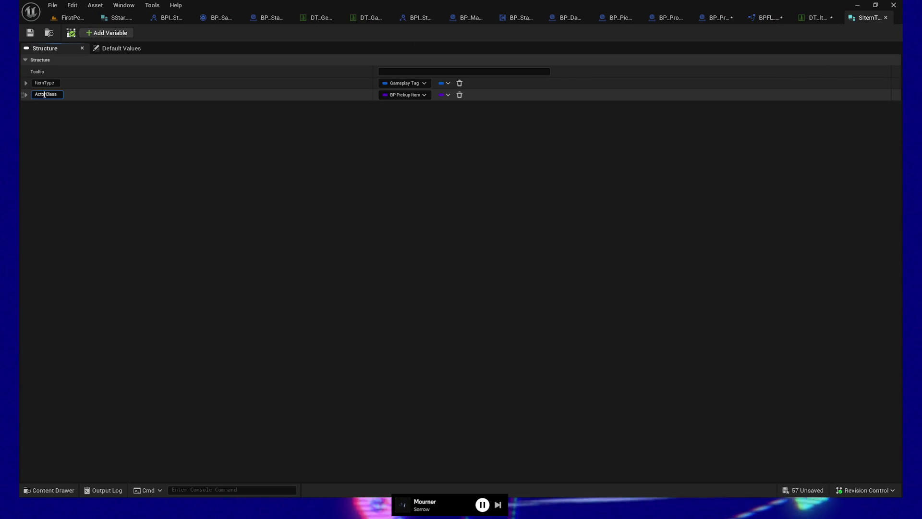
key("shift+Home")
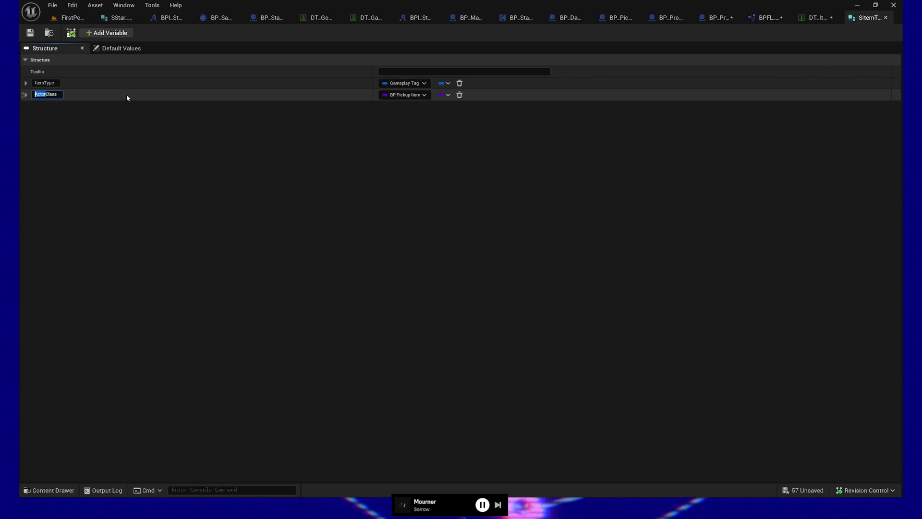
type("PickupItem")
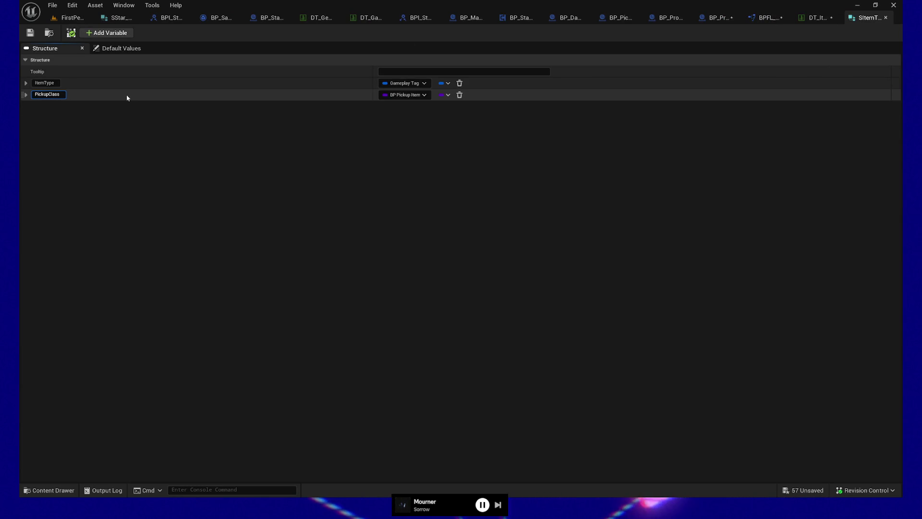
key("Return")
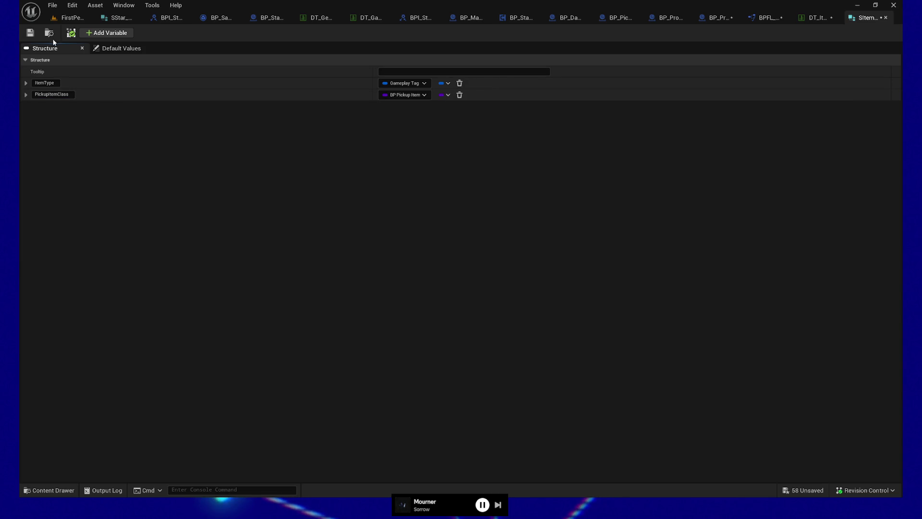
left_click(32, 36)
left_click(817, 17)
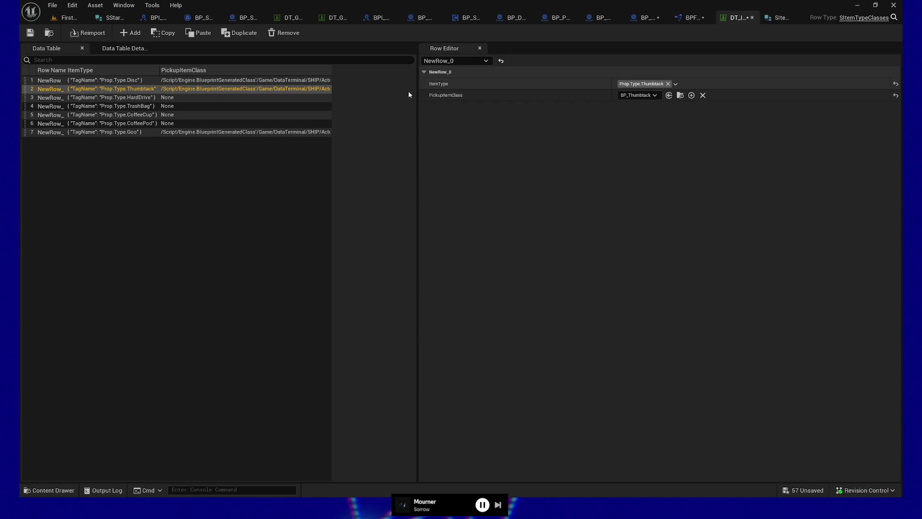
Step: Save the DT_ItemTypeClasses data table and SItemTypeClasses structure, and dock the data table tab
left_click(30, 34)
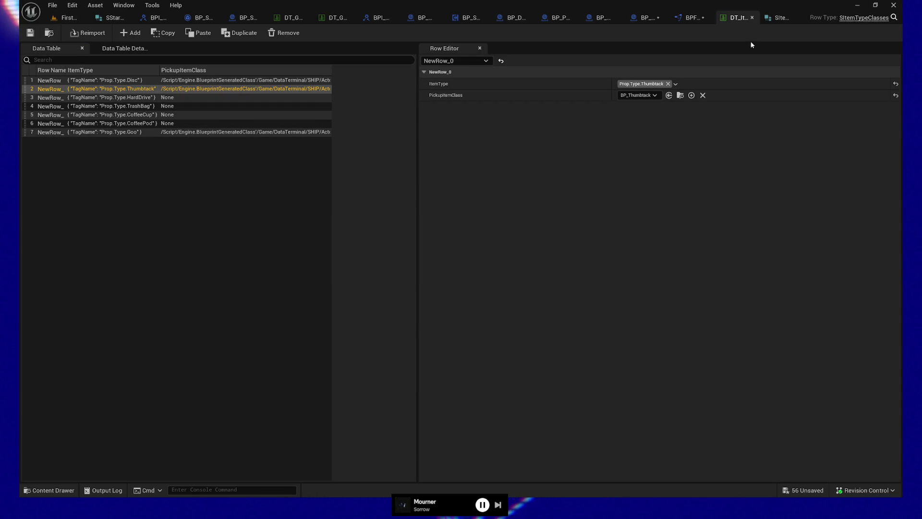
left_click(838, 19)
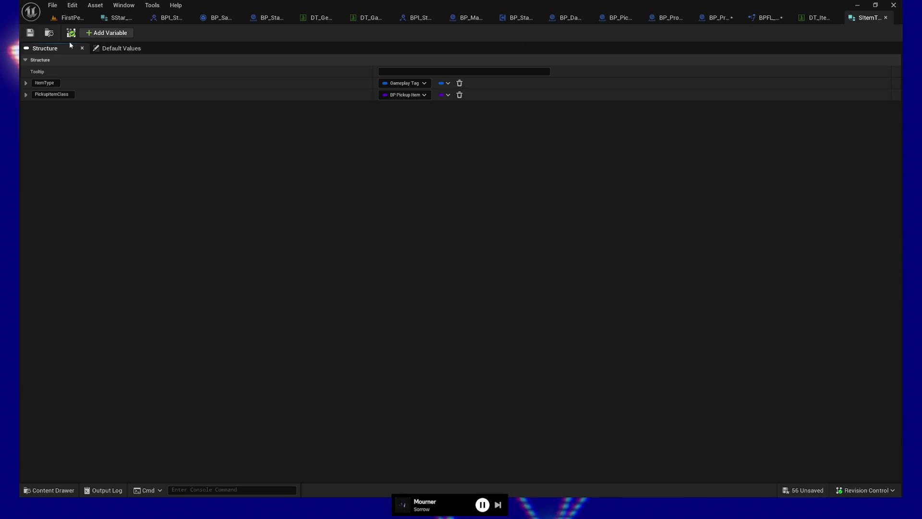
left_click(32, 37)
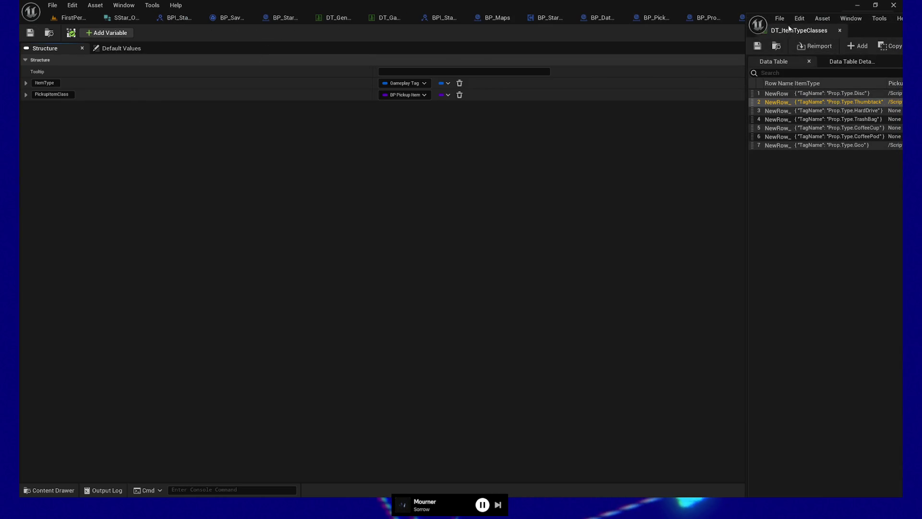
left_click_drag(816, 30, 793, 15)
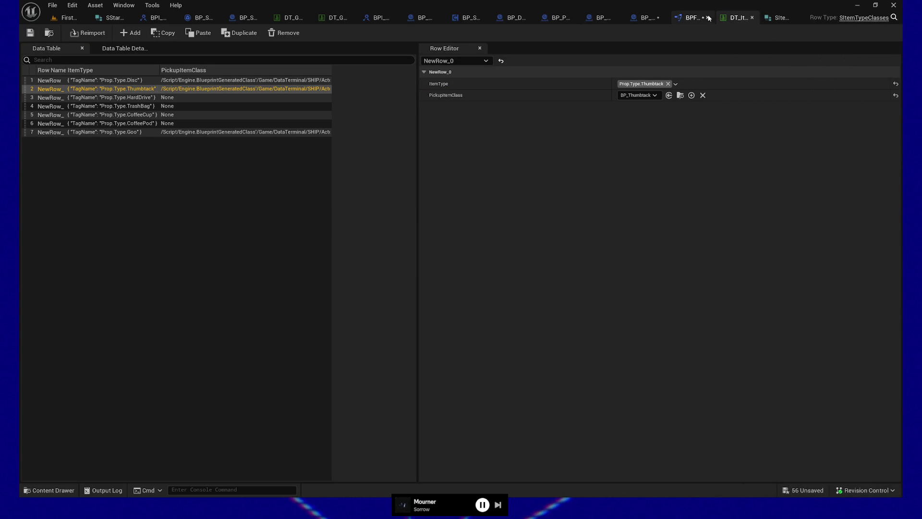
left_click(692, 18)
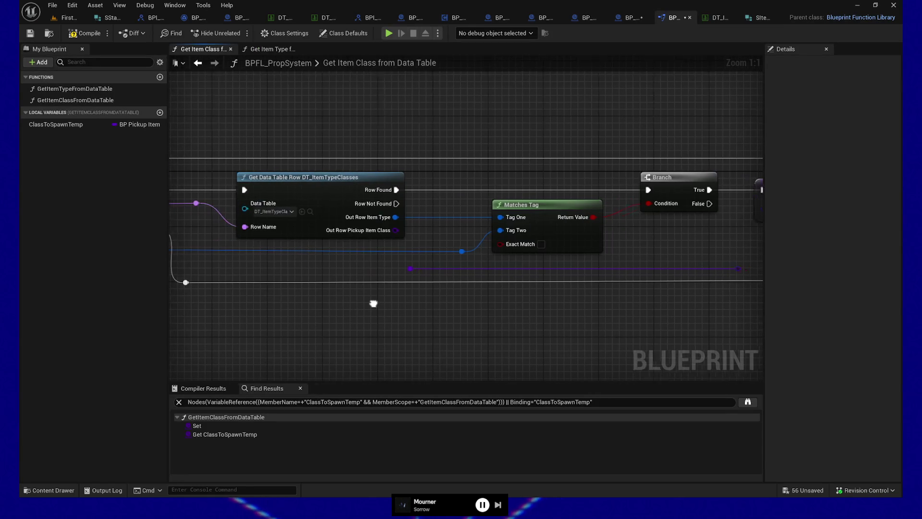
Step: Refresh Get Data Table Row, wire Out Row Pickup Item Class into Class to Spawn Temp, and compile
right_click(329, 195)
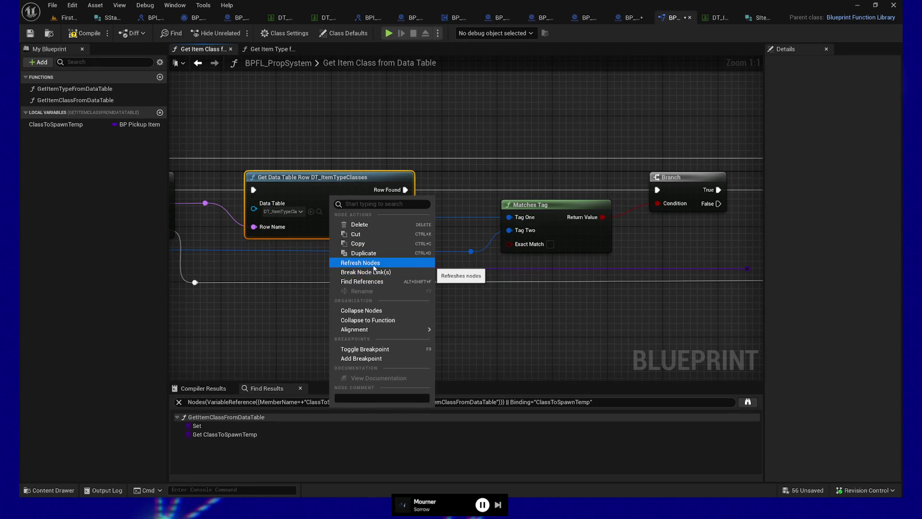
left_click(373, 262)
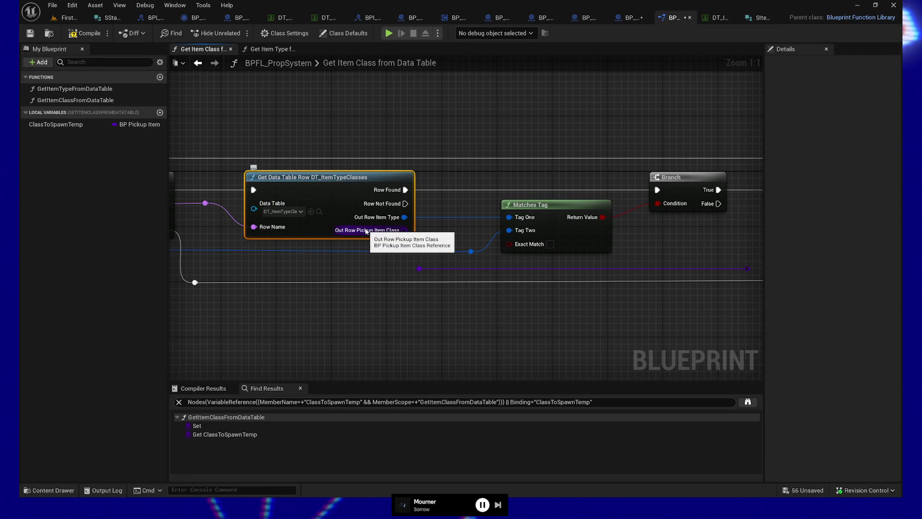
mouse_move(644, 333)
left_mouse_down()
mouse_move(531, 325)
mouse_move(564, 329)
left_mouse_up()
left_click_drag(325, 226, 340, 264)
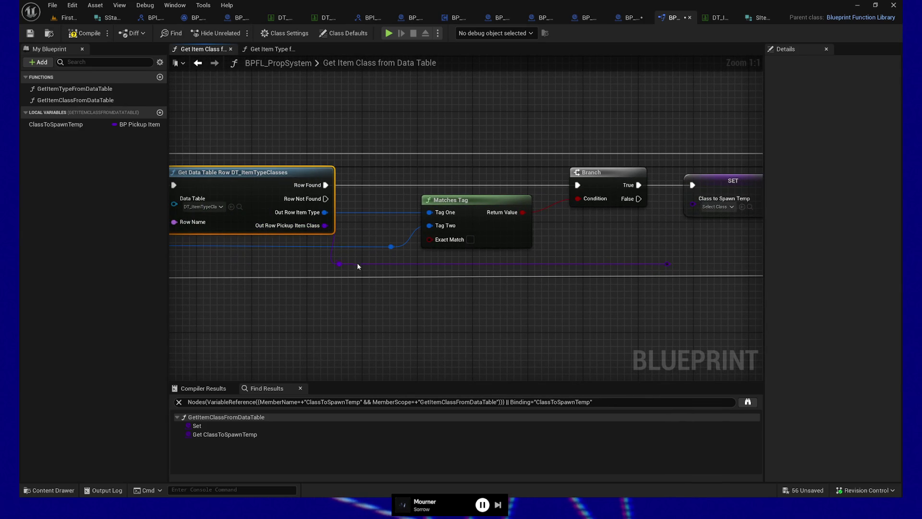
left_click_drag(669, 263, 692, 198)
left_click_drag(480, 330, 585, 325)
left_click(88, 35)
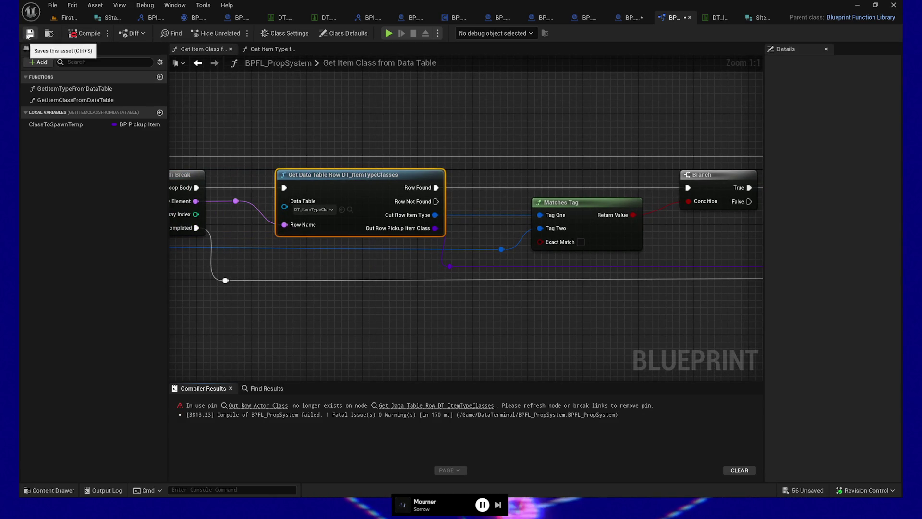
Step: Jump to the compile error and break the link from the orphaned Out Row Actor Class pin
left_click(254, 405)
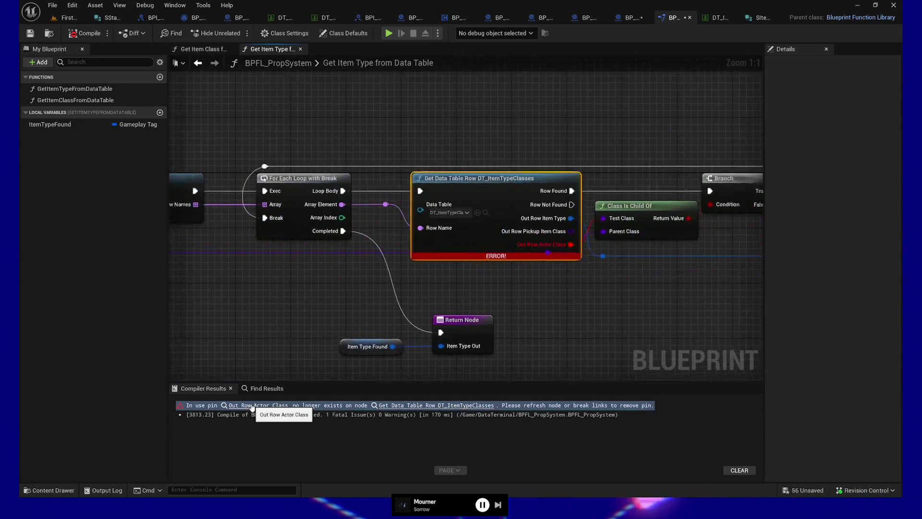
mouse_move(292, 301)
left_mouse_down()
mouse_move(370, 294)
mouse_move(272, 312)
left_mouse_up()
left_click(497, 245, "alt")
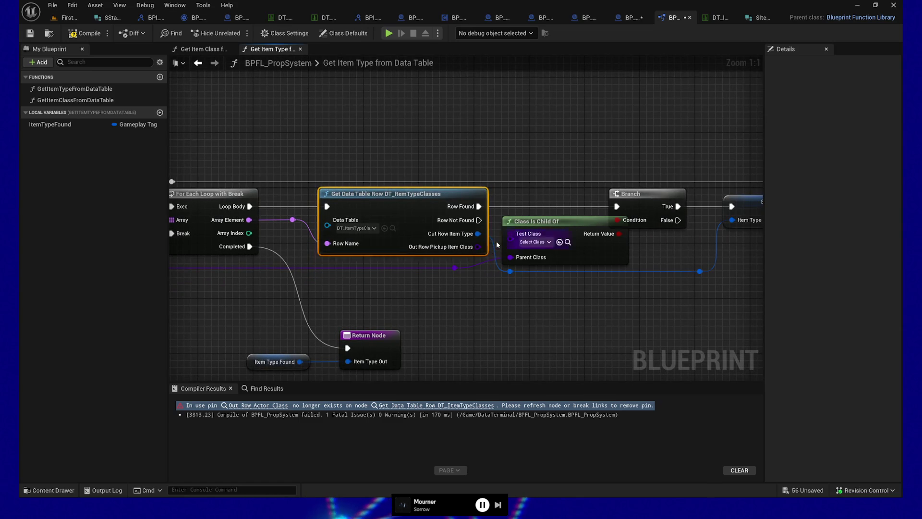
double_click(479, 267)
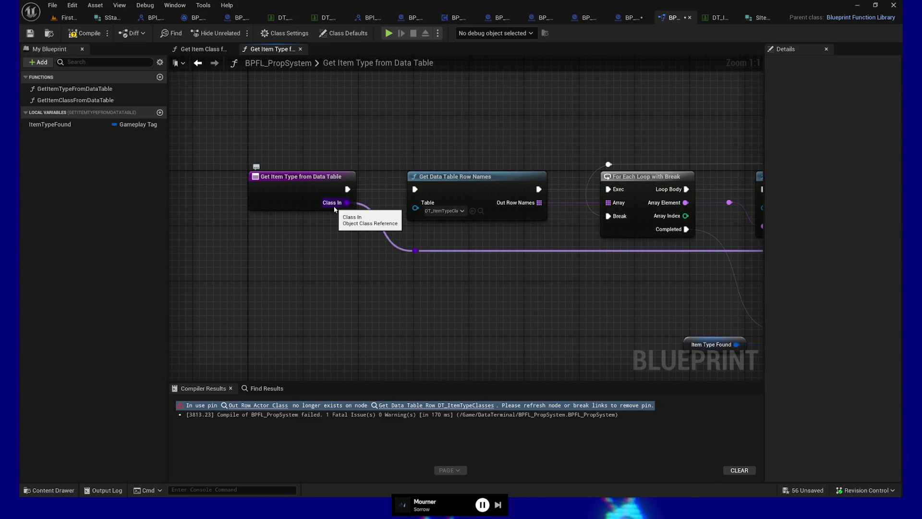
Step: Wire Out Row Pickup Item Class into Class Is Child Of's Test Class
left_click(281, 194)
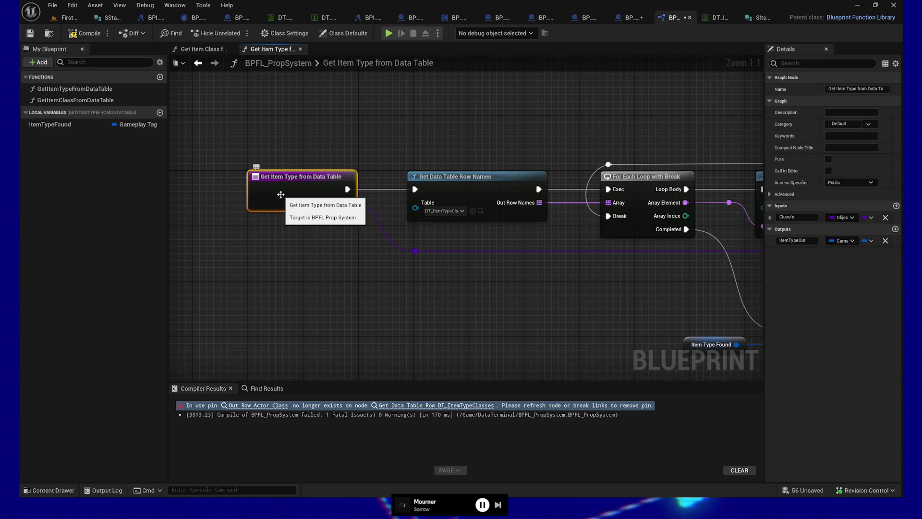
right_click(301, 192)
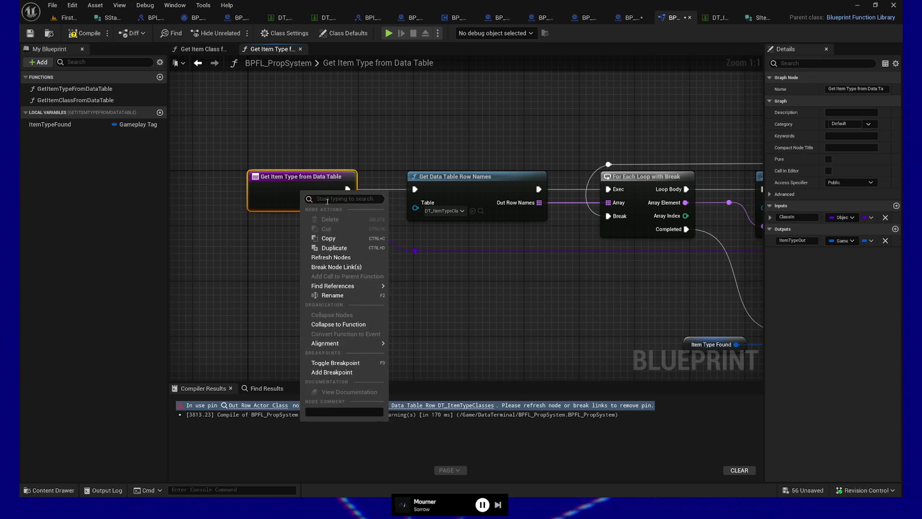
mouse_move(343, 286)
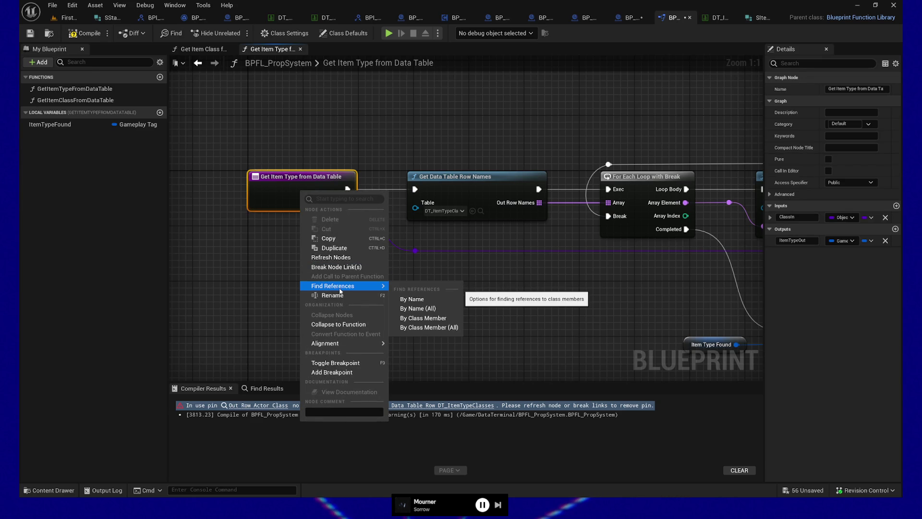
left_click(554, 287)
mouse_move(553, 287)
left_mouse_down()
mouse_move(471, 284)
mouse_move(498, 235)
left_mouse_up()
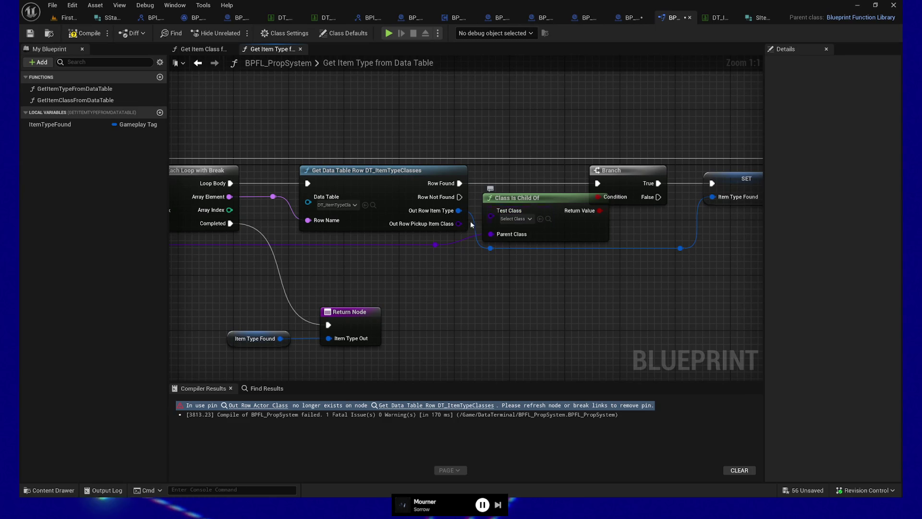
left_click_drag(459, 223, 491, 219)
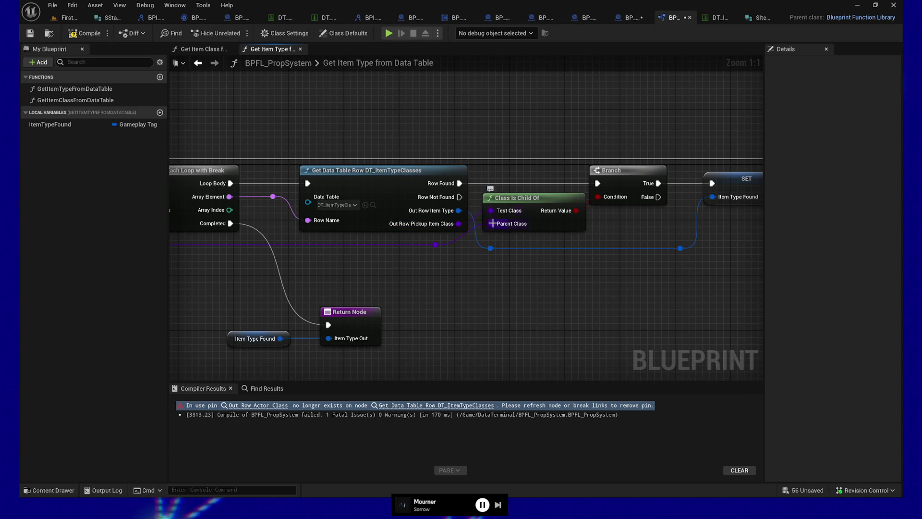
key("ctrl+z")
key("ctrl+z")
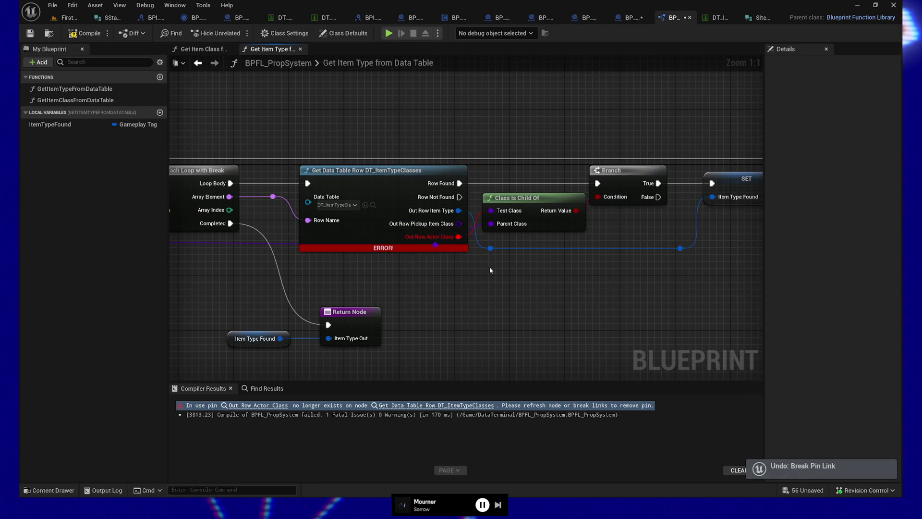
left_click_drag(459, 224, 492, 219)
left_click_drag(473, 296, 435, 300)
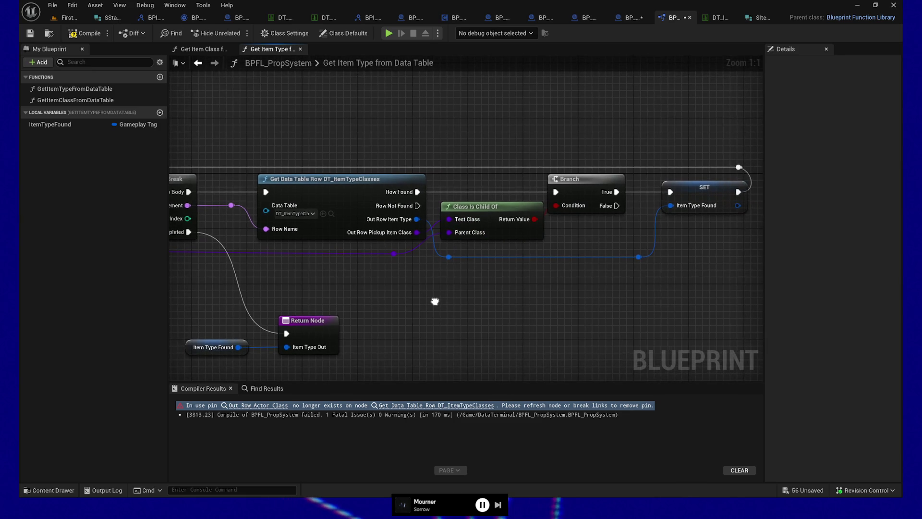
Step: Recompile the library and bring up Get Item Class from Data Table's Branch, SET and Return nodes
left_click(91, 36)
left_click(203, 49)
left_click_drag(496, 164, 575, 167)
left_click_drag(506, 269, 548, 277)
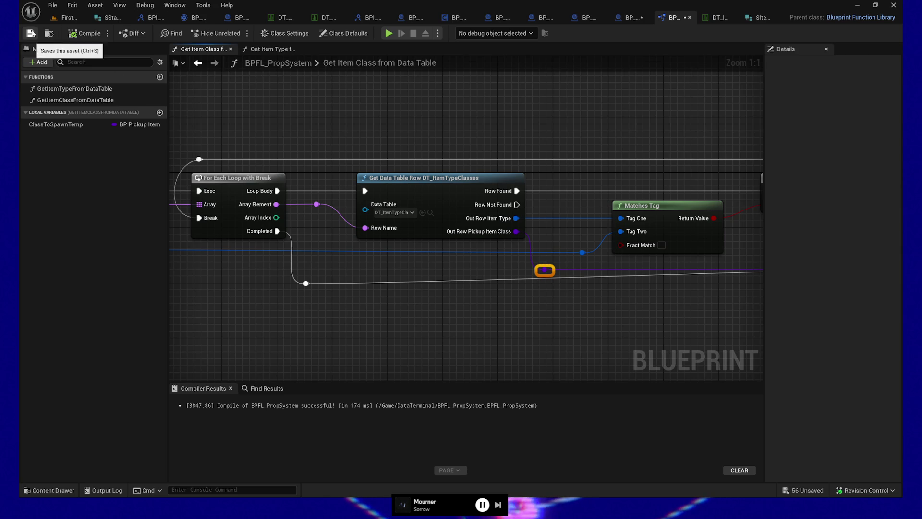
left_click_drag(585, 329, 304, 317)
left_click_drag(506, 320, 245, 321)
Step: Change the ClassToSpawnOut output to a BP Pickup Item class reference and save BPFL_PropSystem
left_click(497, 280)
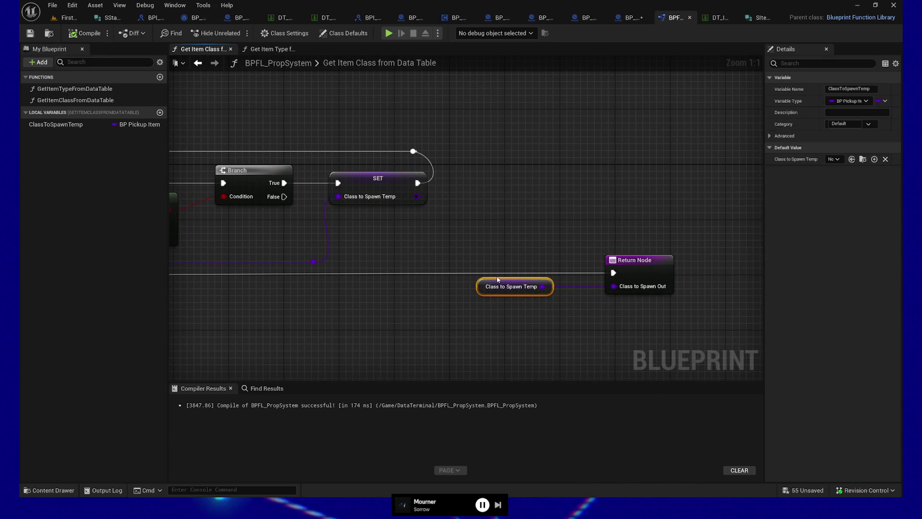
left_click(638, 269)
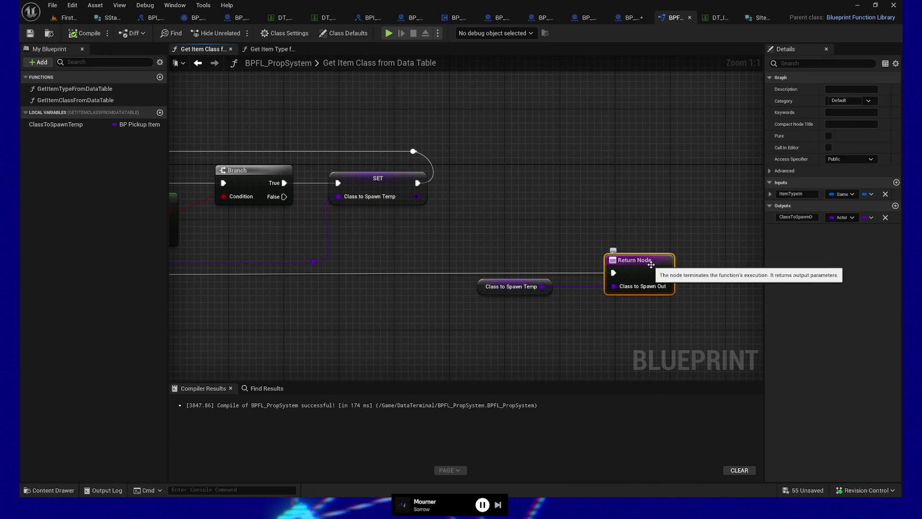
left_click(843, 218)
type("_pick")
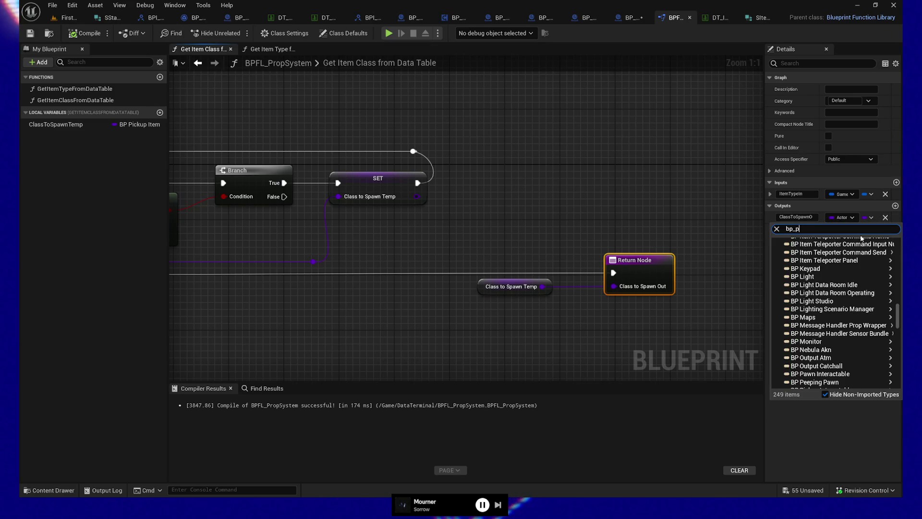
type("up")
mouse_move(817, 259)
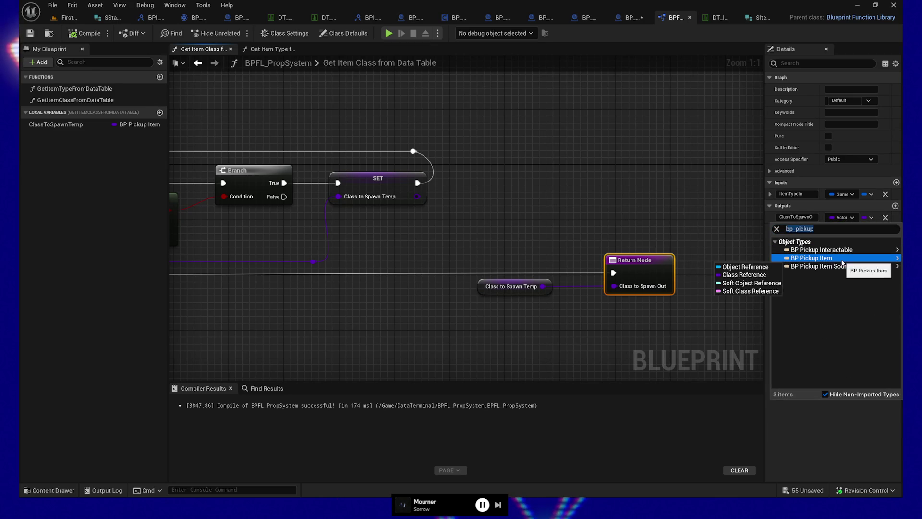
left_click(753, 270)
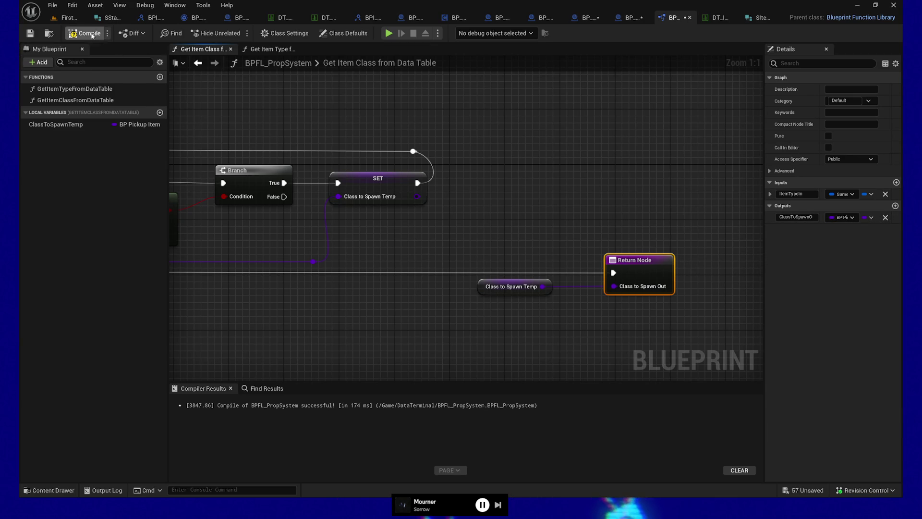
left_click(30, 34)
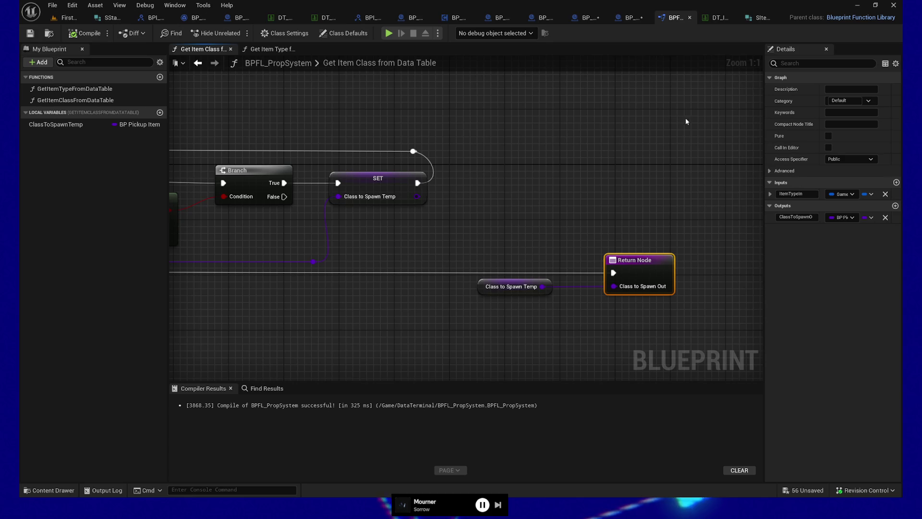
left_click(631, 19)
Step: Make Spawn Actor's DesiredClass input a BP Pickup Item class reference and compile BP_PropManager
mouse_move(390, 121)
left_mouse_down()
mouse_move(615, 102)
mouse_move(664, 117)
left_mouse_up()
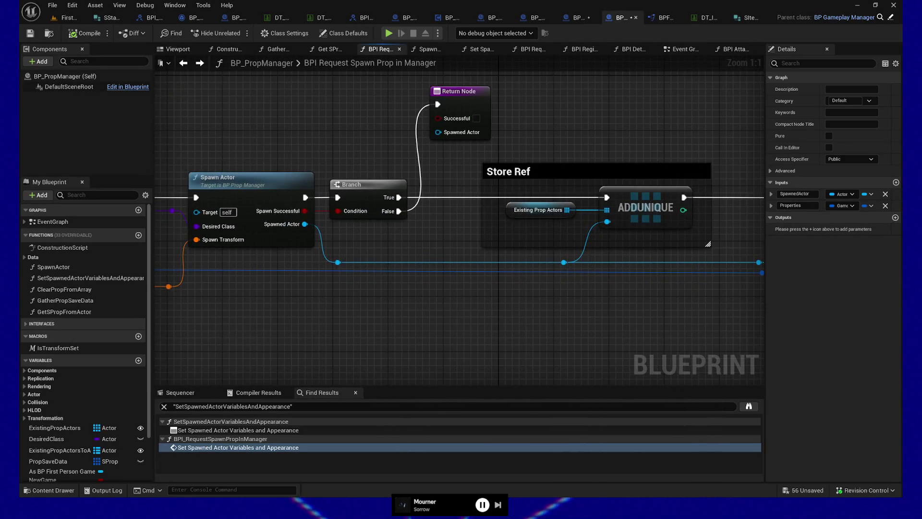
left_click_drag(331, 321, 634, 315)
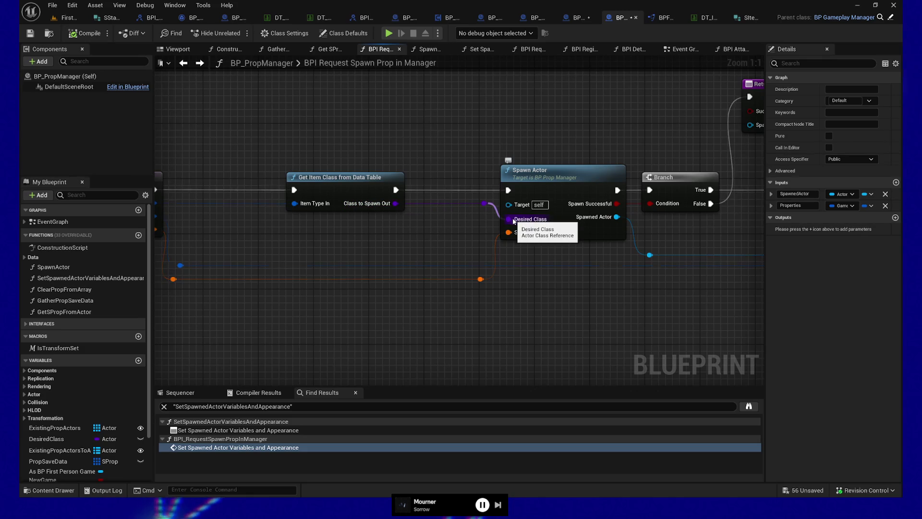
left_click(533, 186)
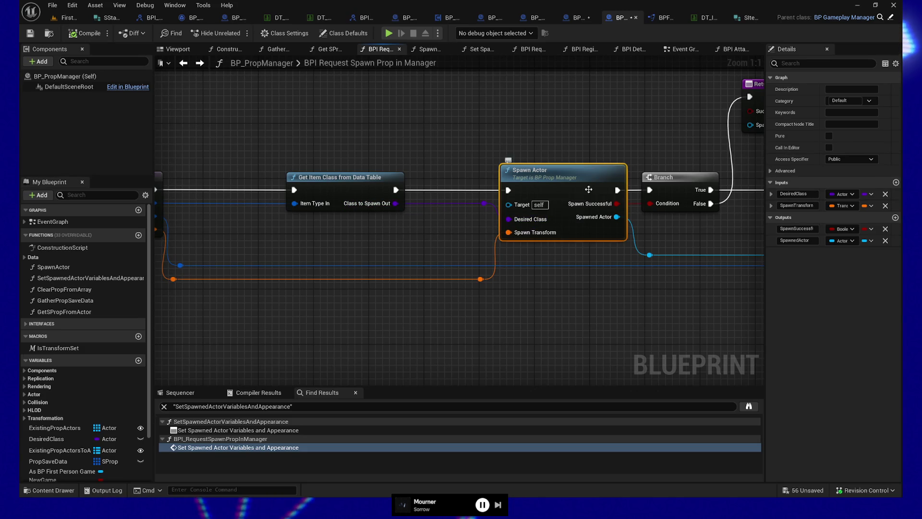
left_click(843, 194)
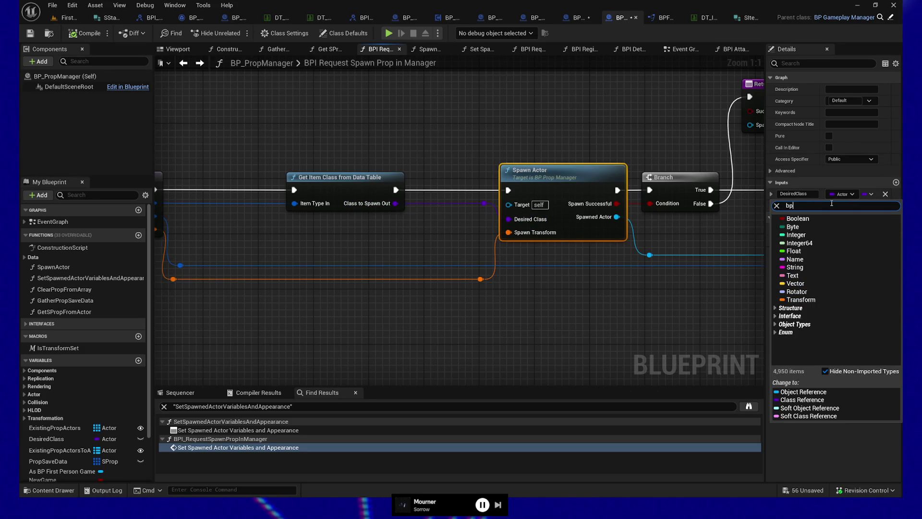
type("_pickup")
mouse_move(811, 234)
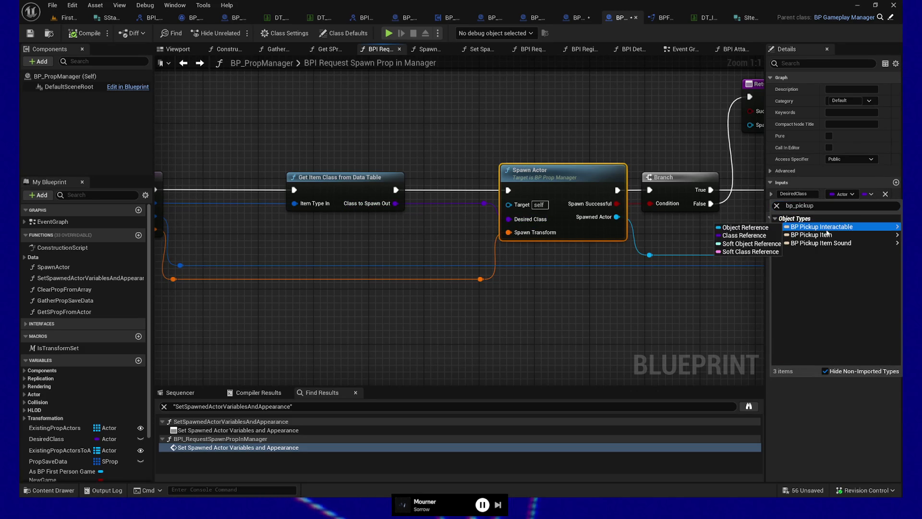
left_click(752, 244)
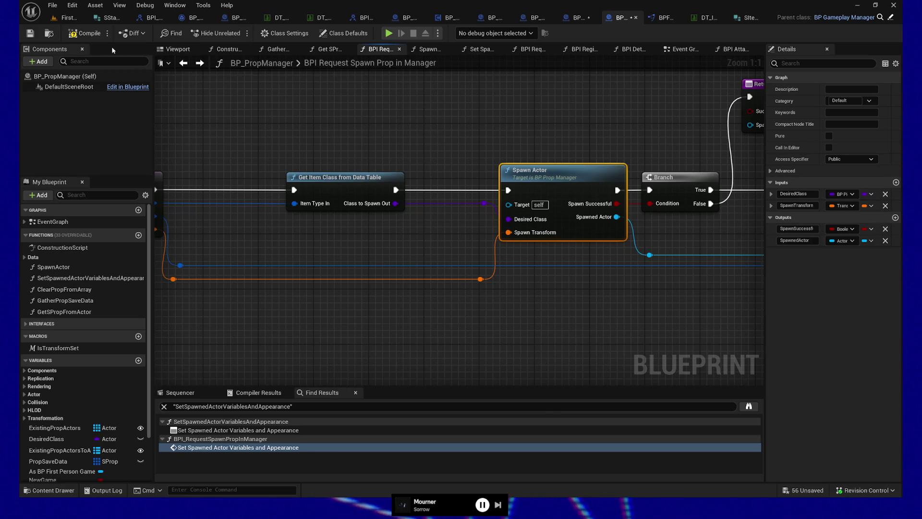
left_click(83, 34)
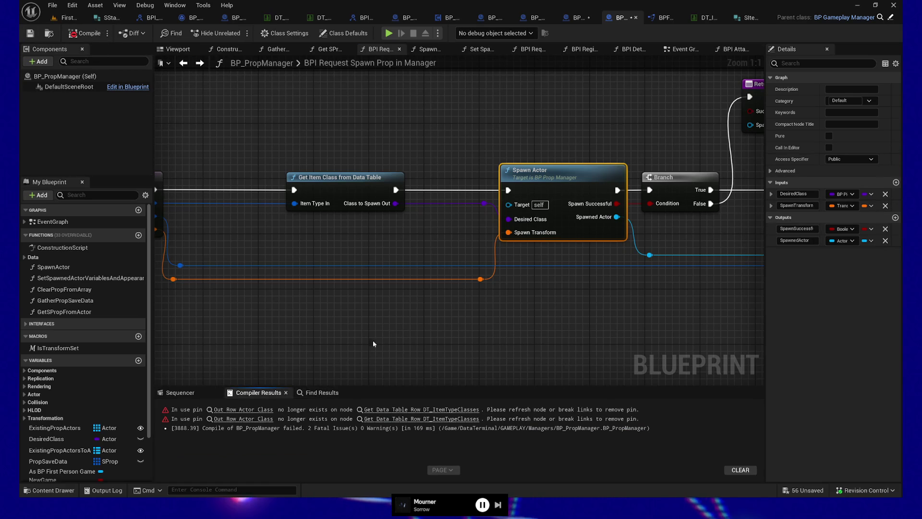
mouse_move(354, 290)
left_mouse_down()
mouse_move(557, 340)
mouse_move(289, 333)
mouse_move(664, 302)
left_mouse_up()
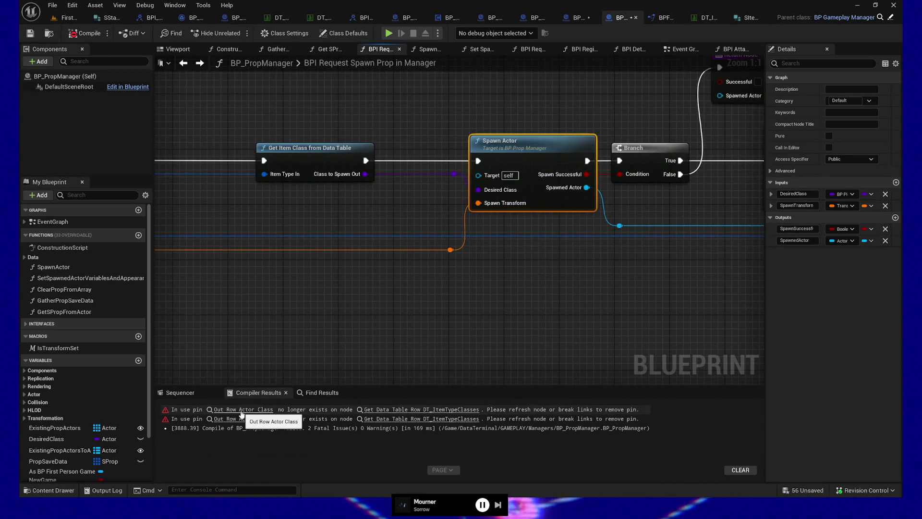
Step: At the first error, wire Out Row Pickup Item Class in place of the removed pin
left_click(241, 411)
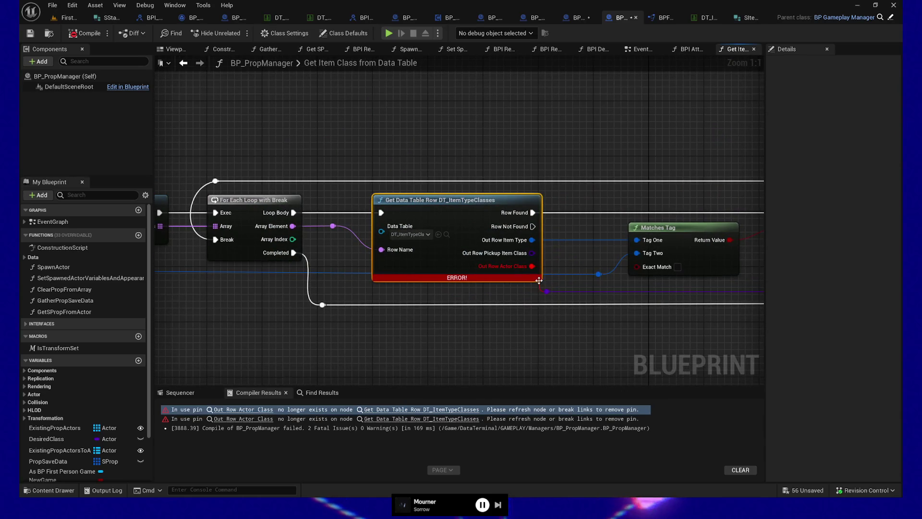
left_click_drag(531, 253, 548, 290)
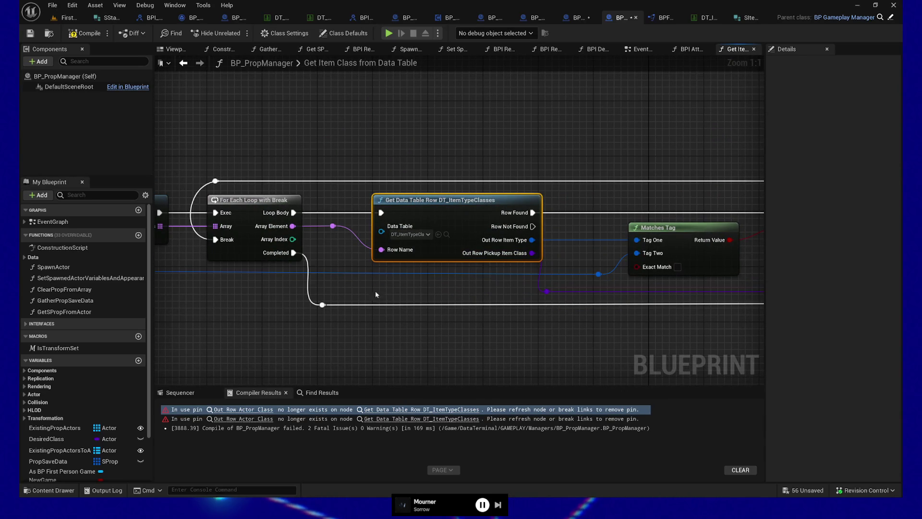
mouse_move(643, 345)
left_mouse_down()
mouse_move(338, 334)
mouse_move(403, 334)
left_mouse_up()
Step: Retype ClassToSpawnTemp to a BP Pickup Item class reference and reconnect its SET node
left_click(721, 207)
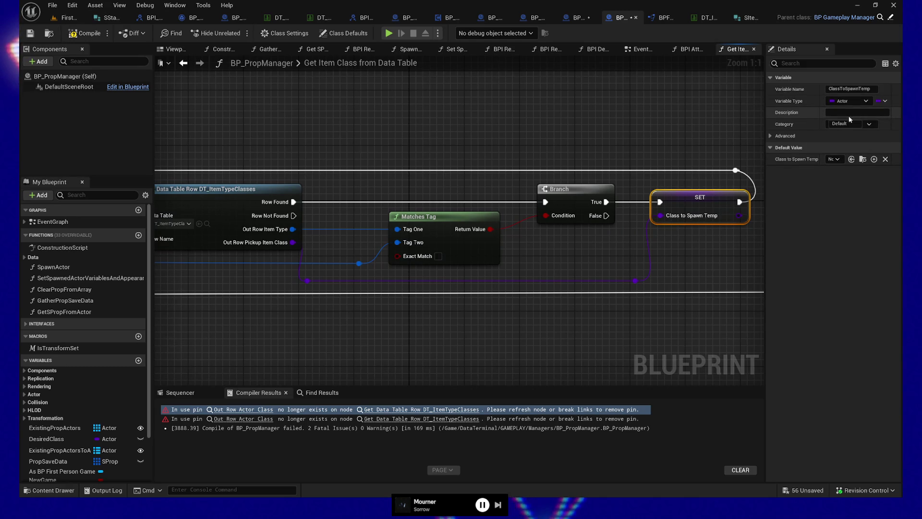
left_click(852, 100)
type("bp_pick")
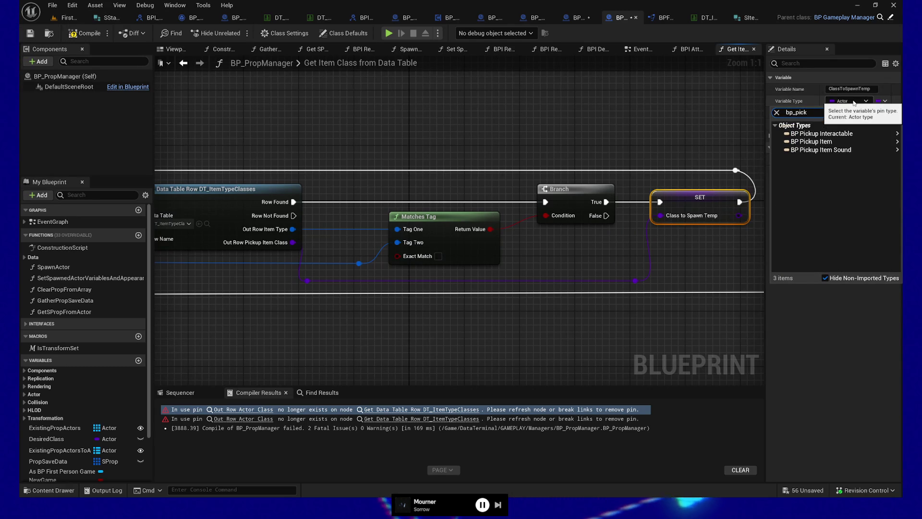
mouse_move(836, 144)
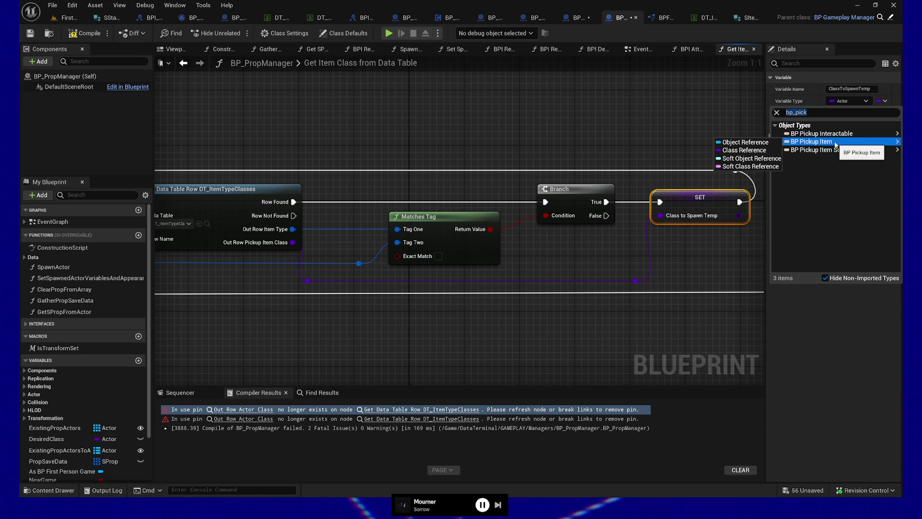
left_click(744, 150)
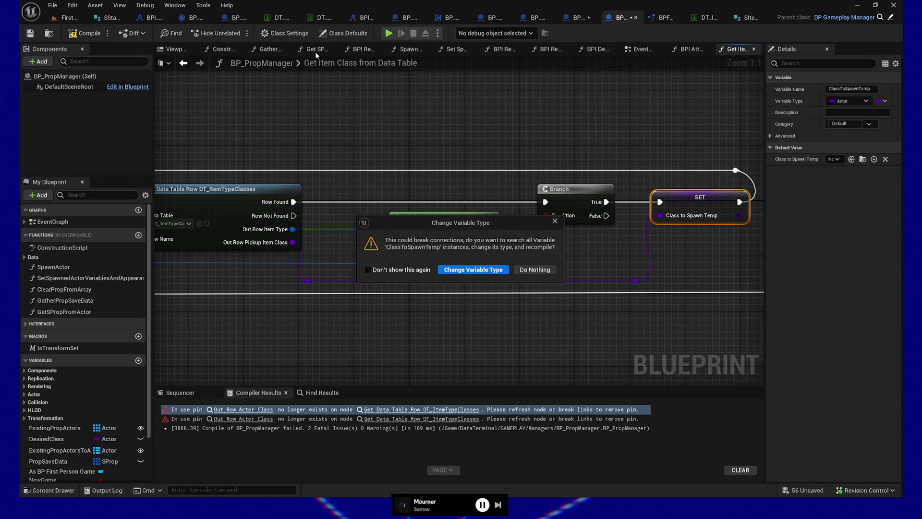
left_click(472, 270)
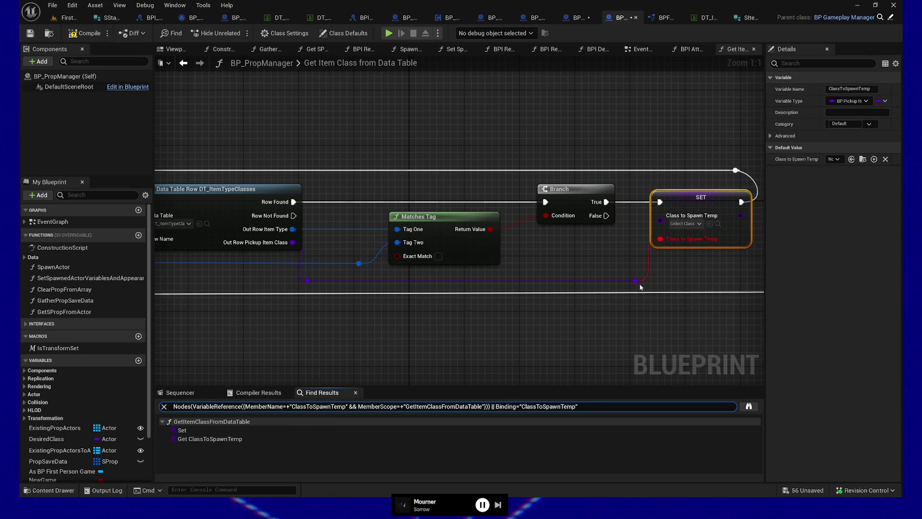
left_click_drag(636, 278, 661, 221)
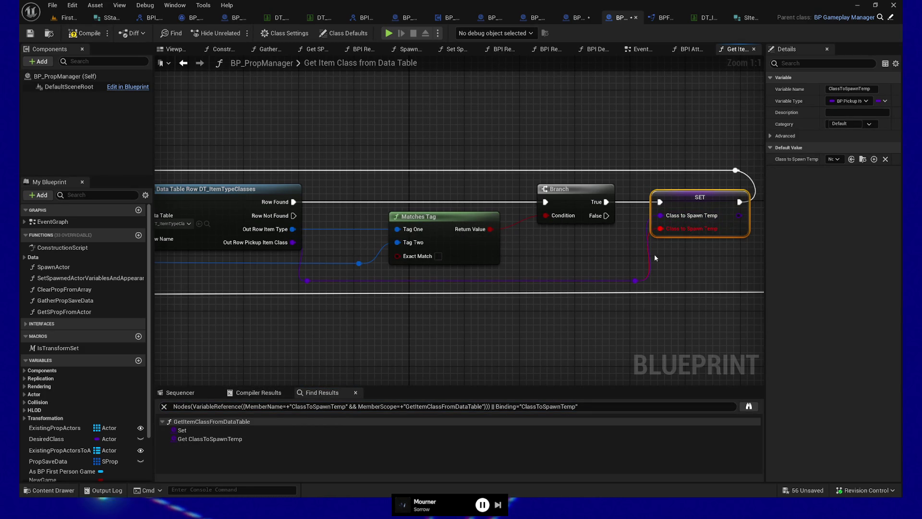
left_click(659, 229, "alt")
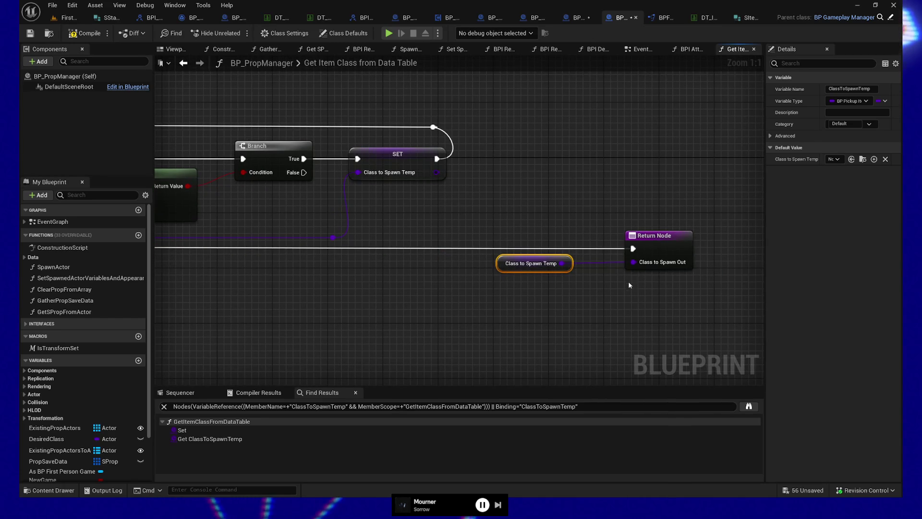
Step: Make the ClassToSpawnOut output a BP Pickup Item class reference and recompile
left_click(656, 254)
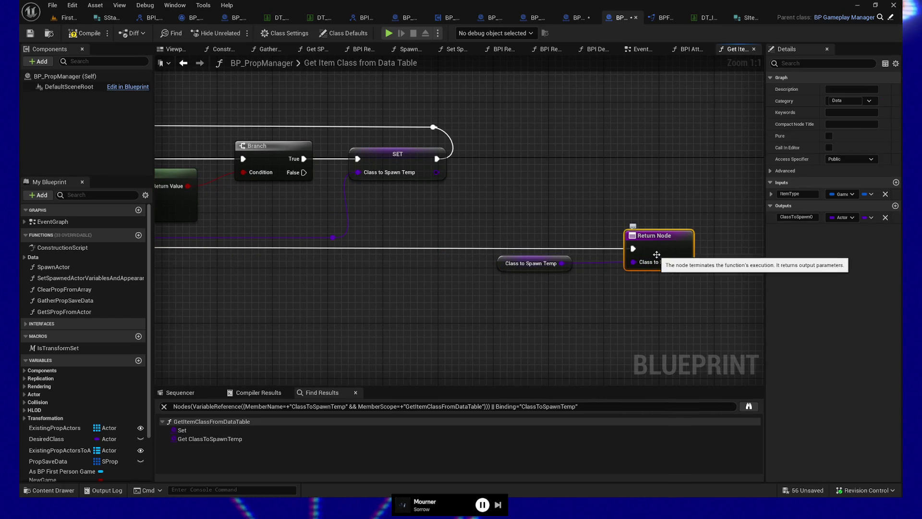
left_click(843, 218)
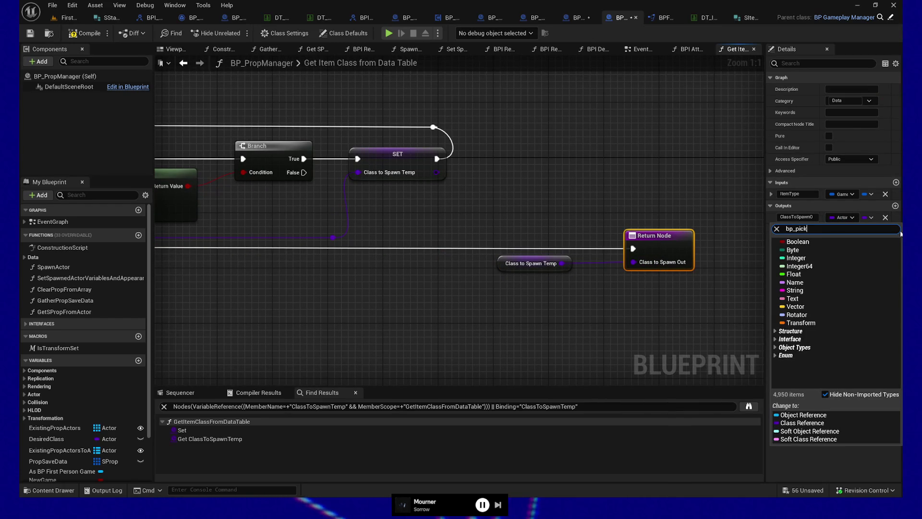
mouse_move(816, 258)
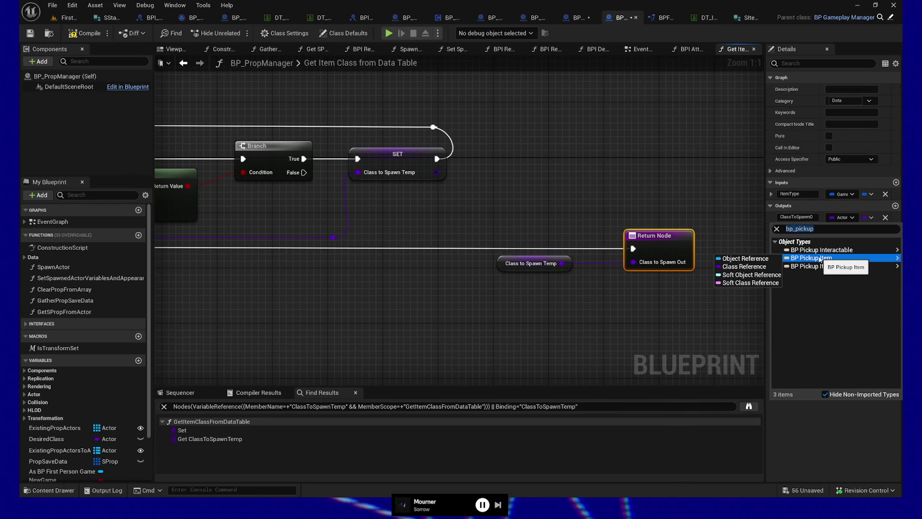
left_click(763, 267)
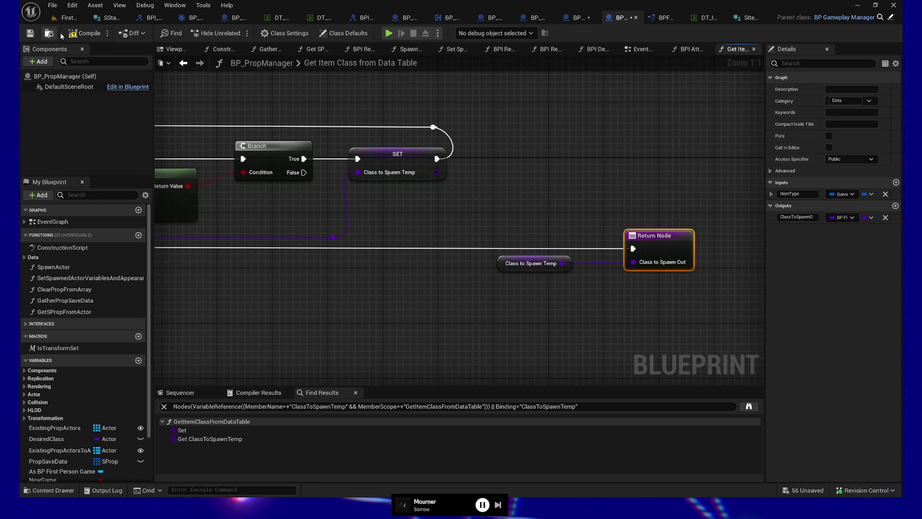
left_click(83, 34)
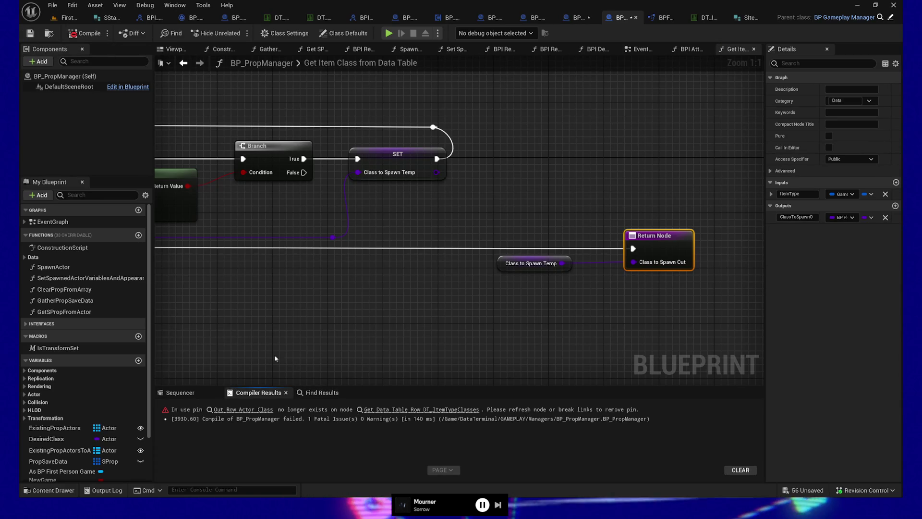
Step: Rewire Out Row Pickup Item Class at the last erroring node so BP_PropManager compiles successfully
left_click(244, 409)
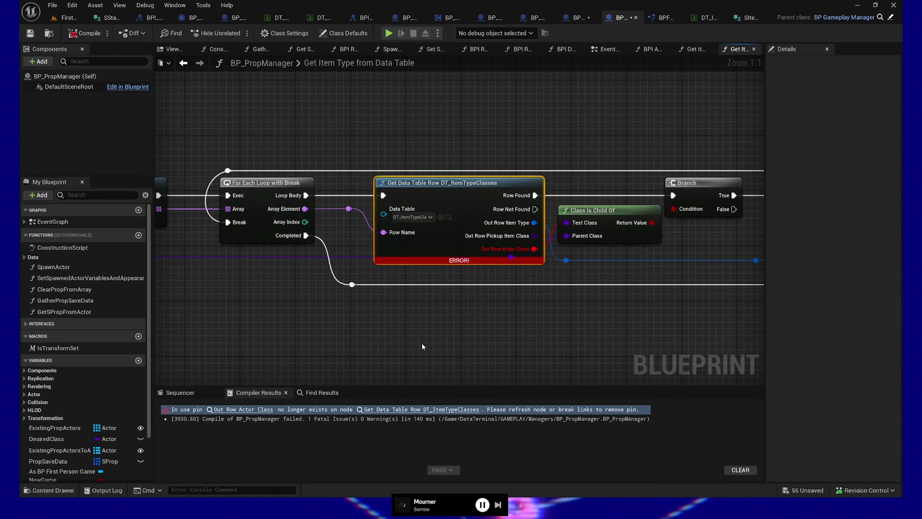
left_click_drag(525, 309, 455, 315)
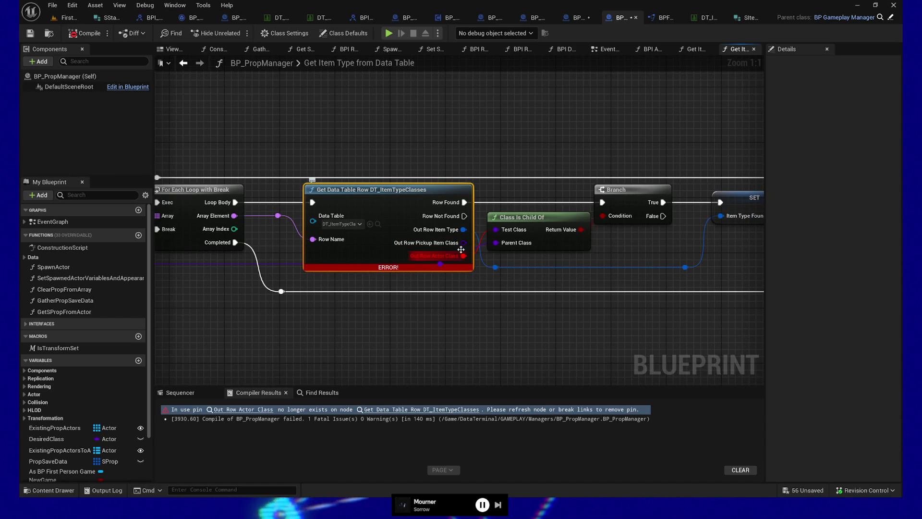
left_click_drag(462, 243, 497, 230)
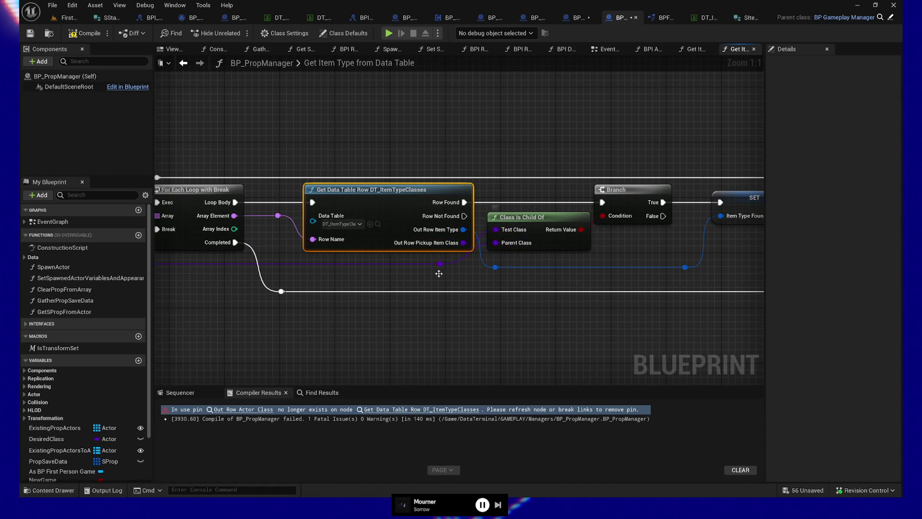
mouse_move(480, 317)
left_mouse_down()
mouse_move(718, 301)
mouse_move(366, 301)
left_mouse_up()
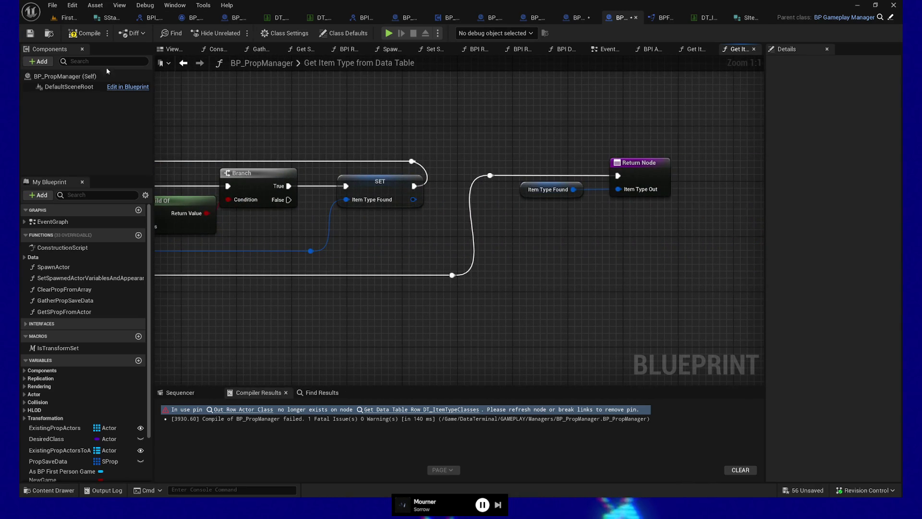
left_click(76, 33)
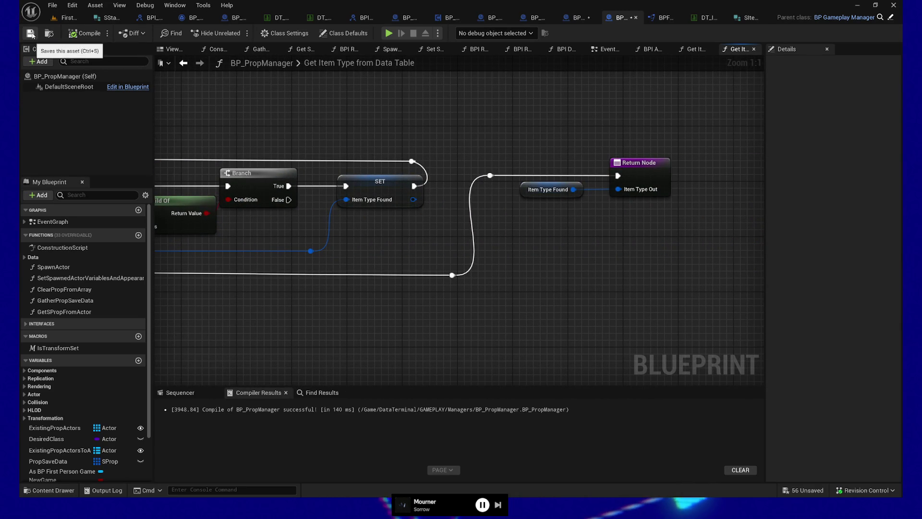
left_click(662, 18)
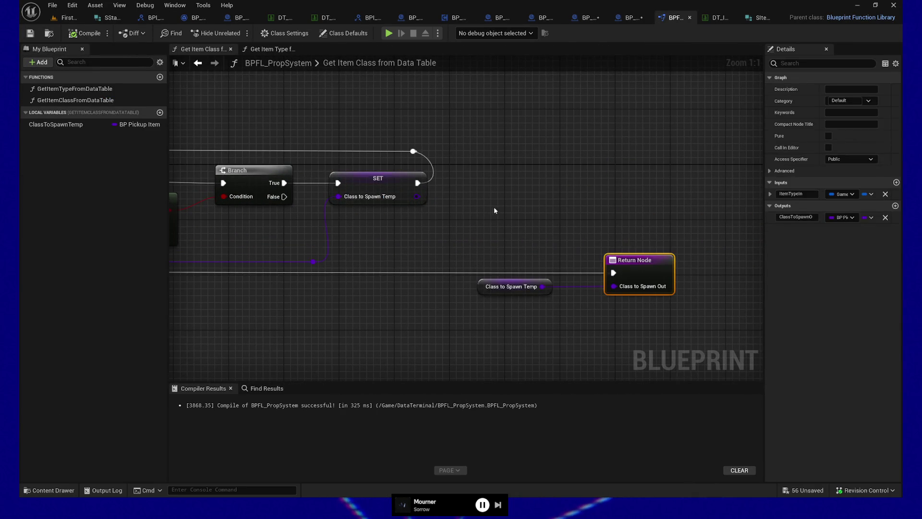
Step: Find all references to Get Item Type from Data Table and open its call in Get SProp from Actor
left_click_drag(495, 210, 575, 204)
left_click(629, 18)
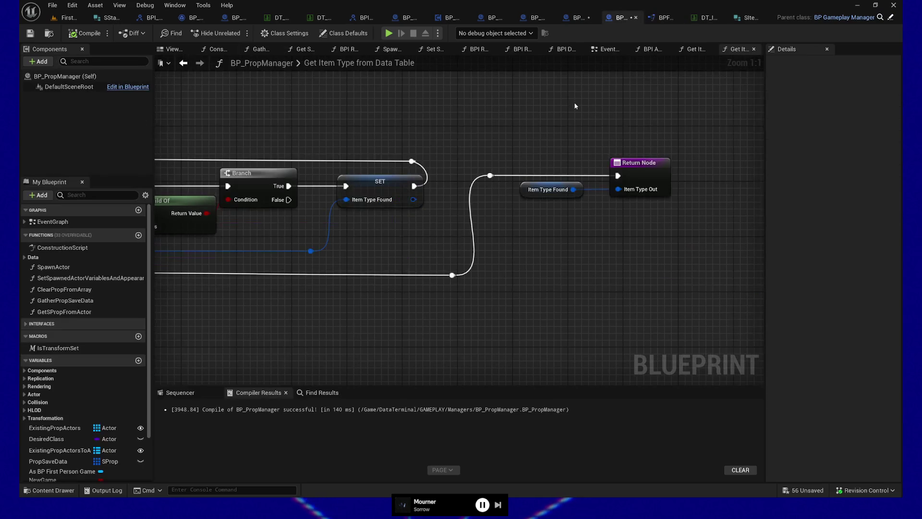
mouse_move(400, 321)
left_mouse_down()
mouse_move(591, 305)
mouse_move(433, 305)
mouse_move(511, 263)
left_mouse_up()
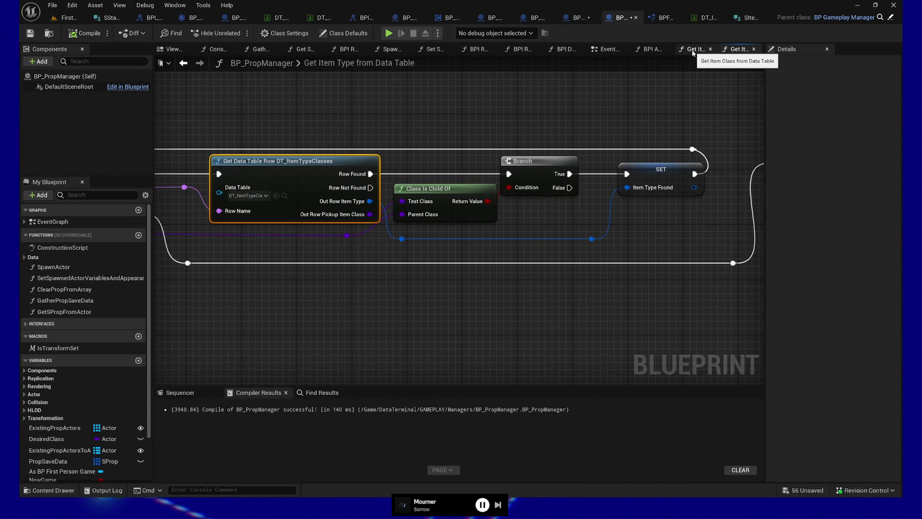
mouse_move(321, 88)
left_mouse_down()
mouse_move(377, 118)
mouse_move(546, 119)
left_mouse_up()
right_click(310, 178)
mouse_move(360, 272)
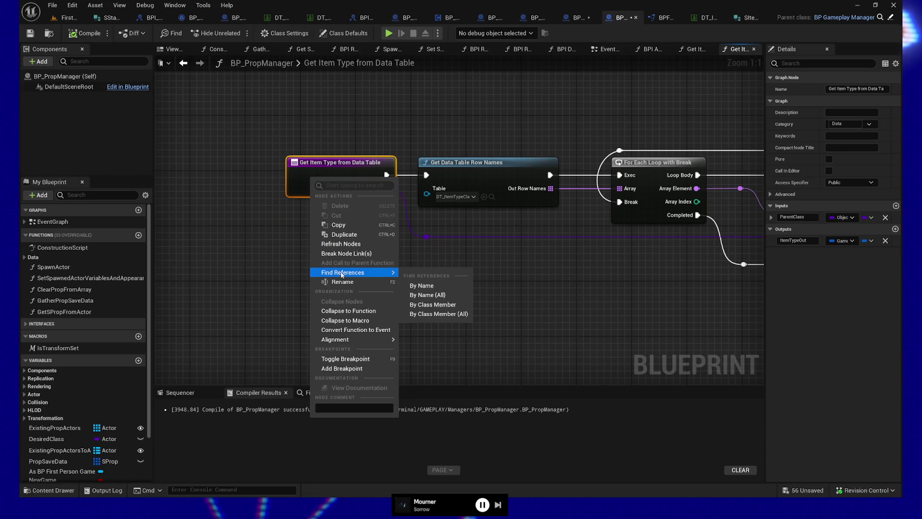
left_click(425, 295)
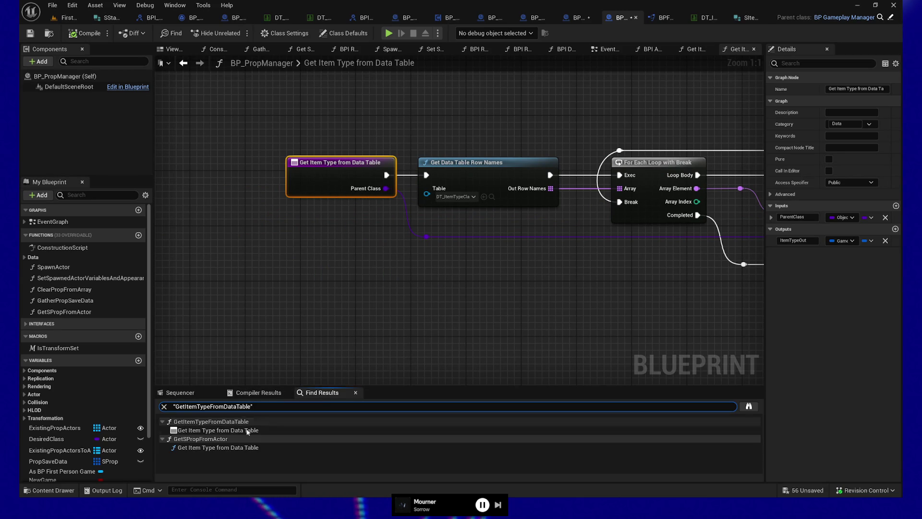
double_click(200, 448)
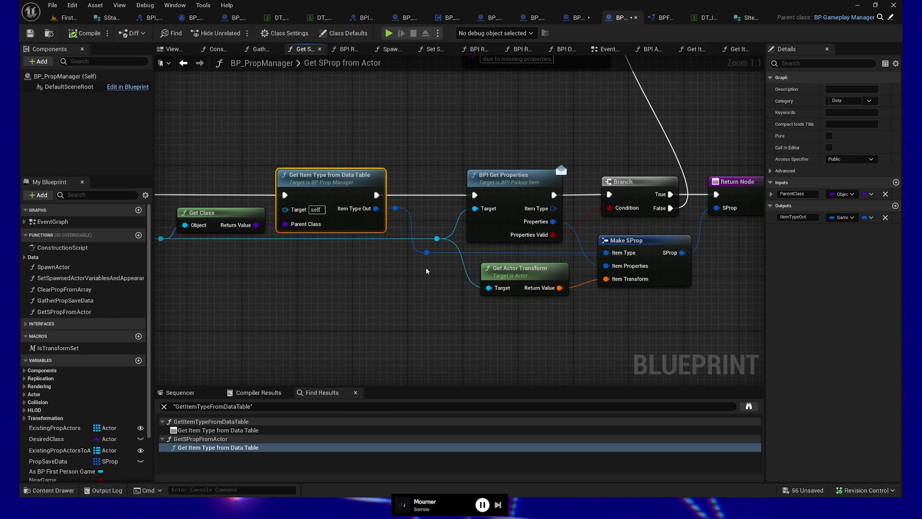
mouse_move(427, 271)
left_mouse_down()
mouse_move(373, 296)
mouse_move(576, 323)
mouse_move(538, 318)
left_mouse_up()
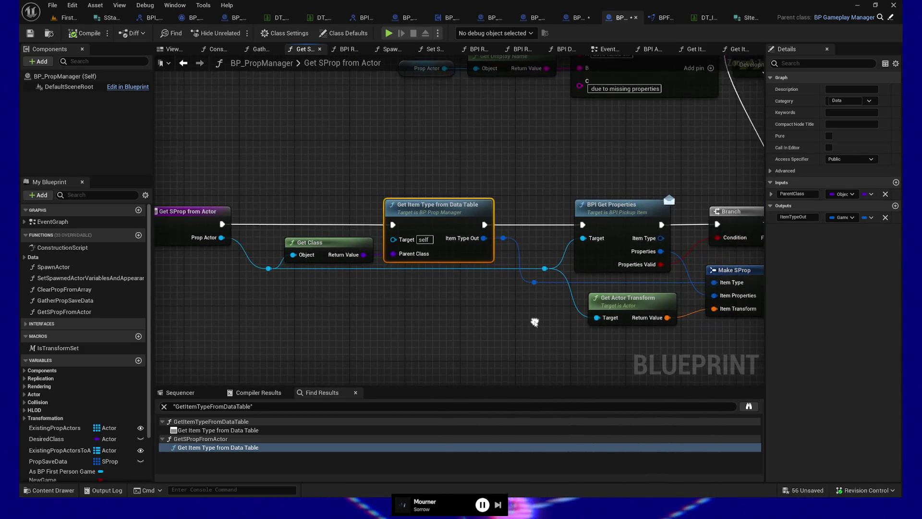
left_click_drag(251, 310, 301, 334)
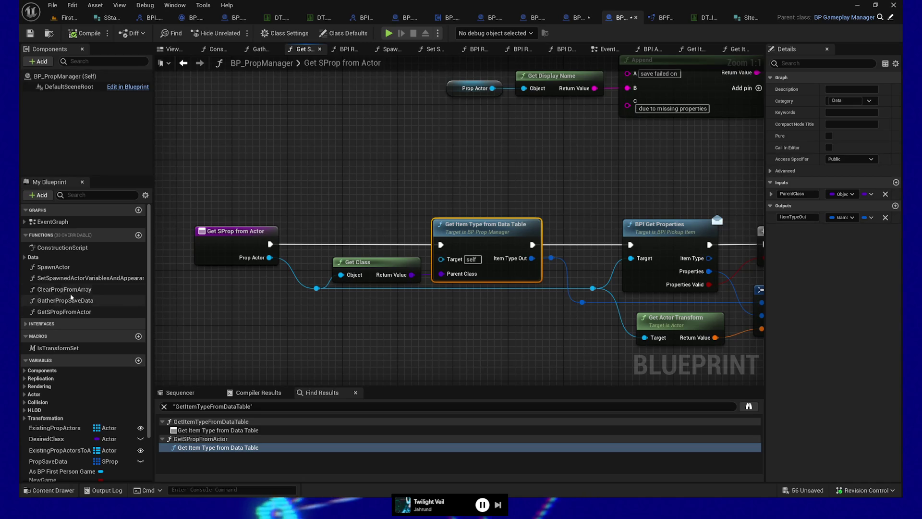
Step: In the Spawn Actor function, reconnect Desired Class to SpawnActor's Class pin and compile
double_click(65, 269)
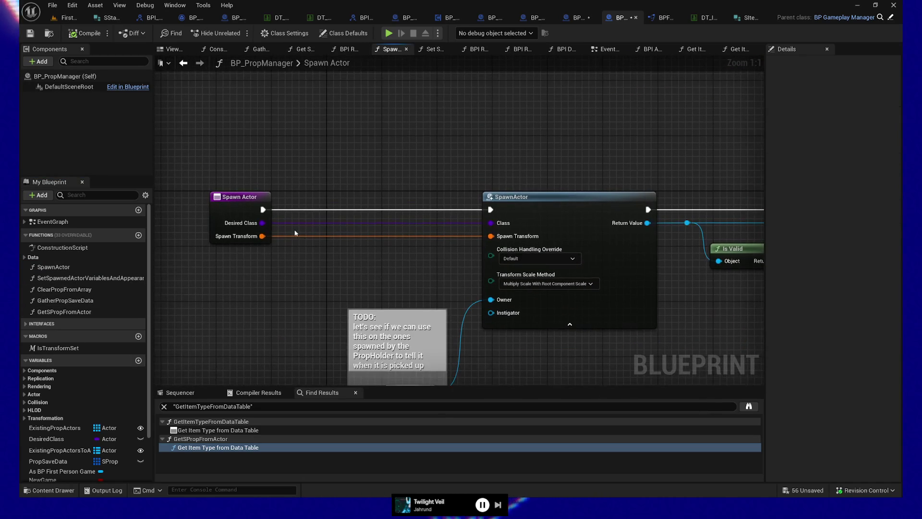
left_click(232, 208)
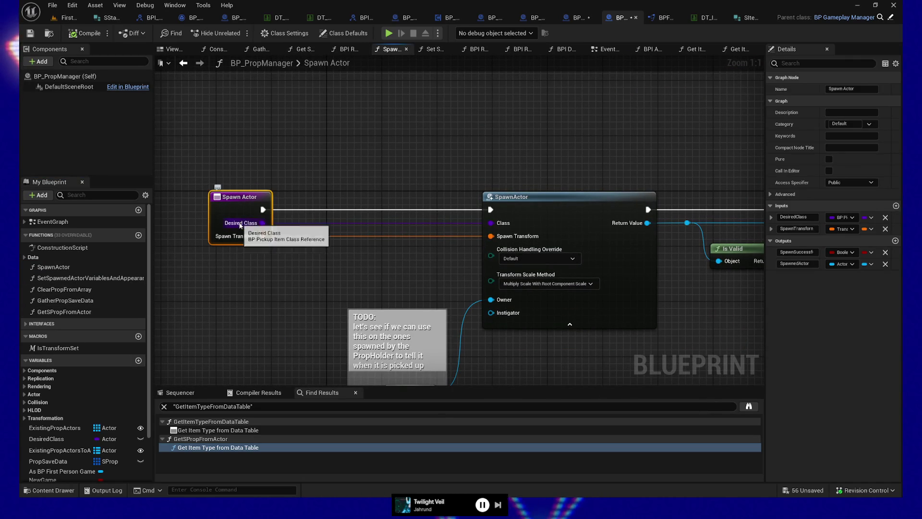
mouse_move(530, 259)
left_mouse_down()
mouse_move(409, 263)
mouse_move(454, 219)
left_mouse_up()
left_click(448, 219, "alt")
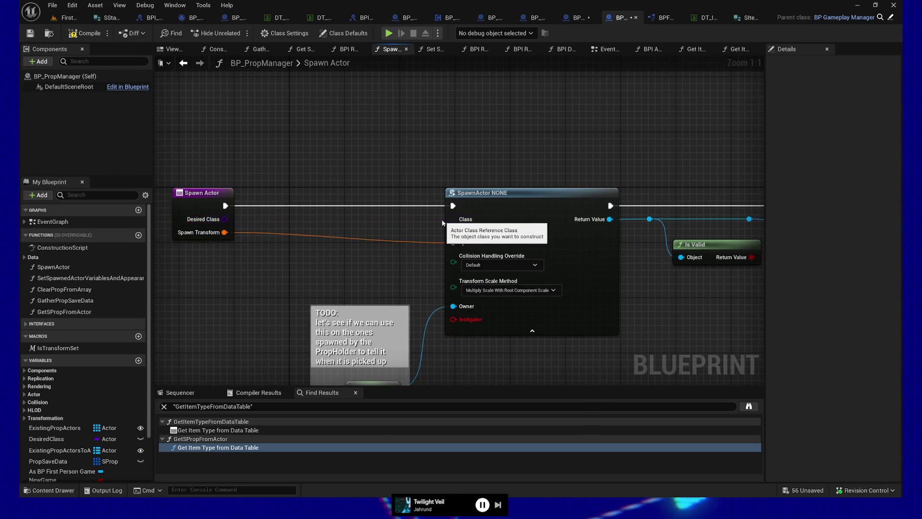
left_click_drag(225, 219, 464, 225)
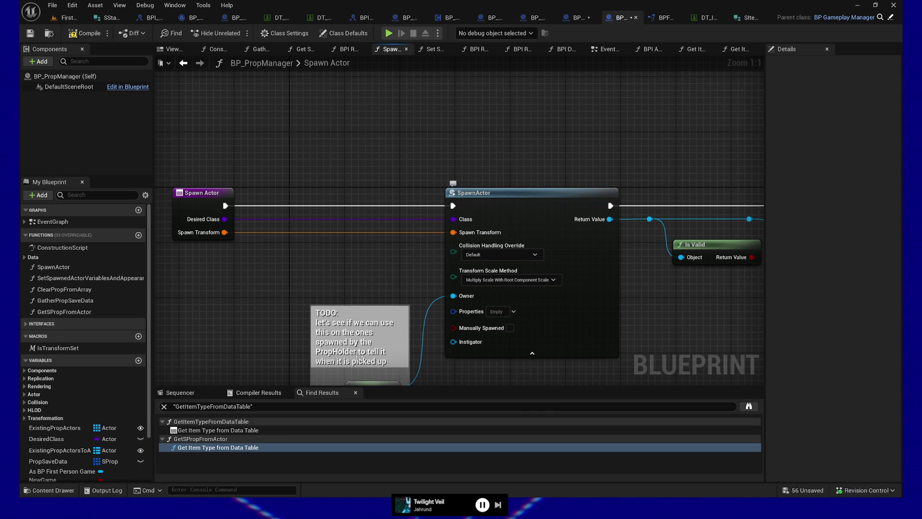
mouse_move(576, 318)
left_mouse_down()
mouse_move(569, 274)
mouse_move(543, 250)
mouse_move(512, 251)
mouse_move(428, 313)
left_mouse_up()
left_click(85, 34)
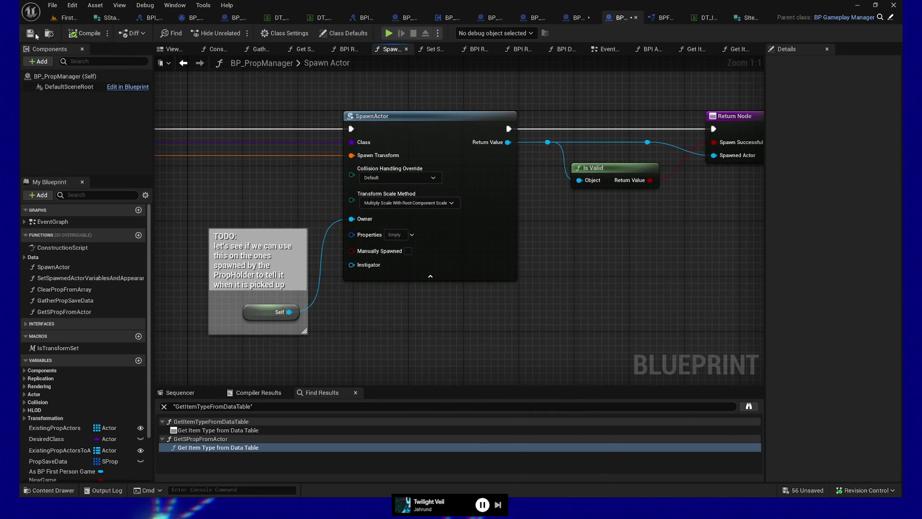
Step: In BP_PropWrapper's Spawn Prop Actor function, disconnect Desired Class from SpawnActor's Class input
left_click(596, 17)
left_click_drag(590, 306, 518, 306)
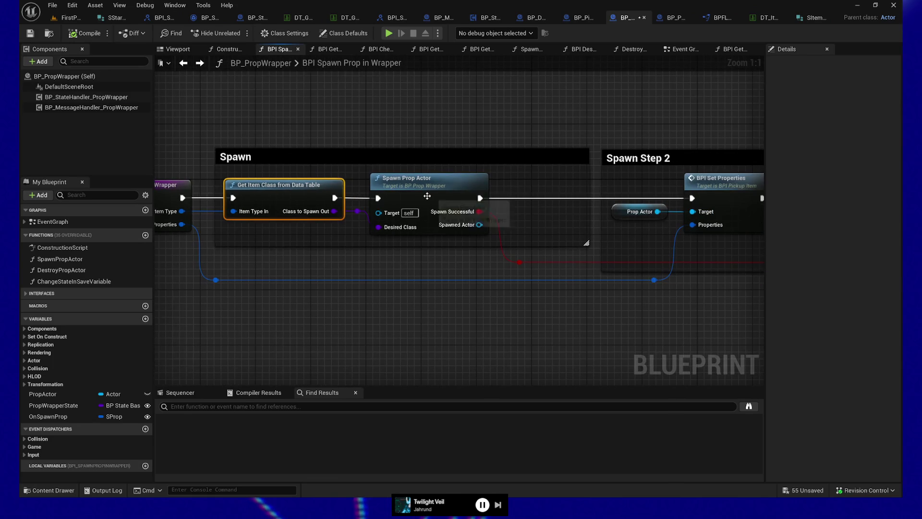
double_click(424, 180)
mouse_move(395, 288)
left_mouse_down()
mouse_move(323, 321)
mouse_move(576, 325)
mouse_move(471, 294)
mouse_move(614, 280)
mouse_move(912, 288)
left_mouse_up()
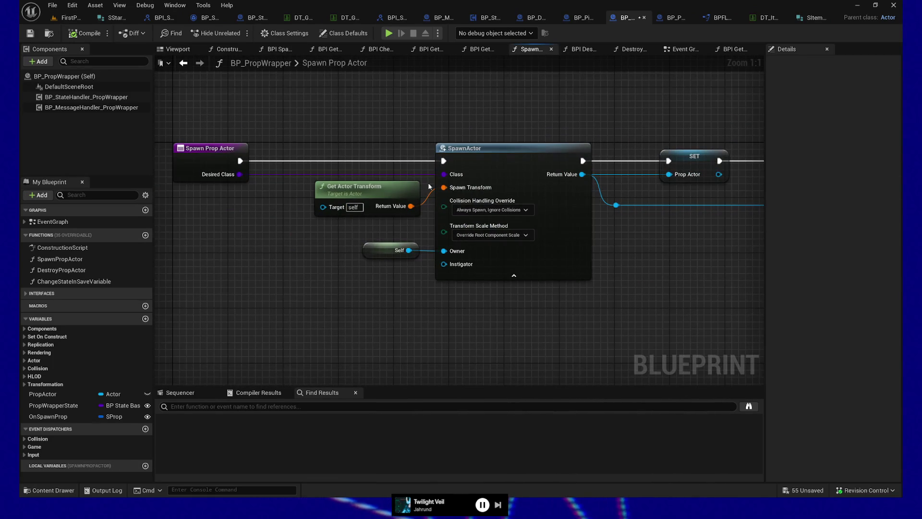
mouse_move(429, 174)
left_mouse_down()
mouse_move(235, 175)
mouse_move(443, 176)
left_mouse_up()
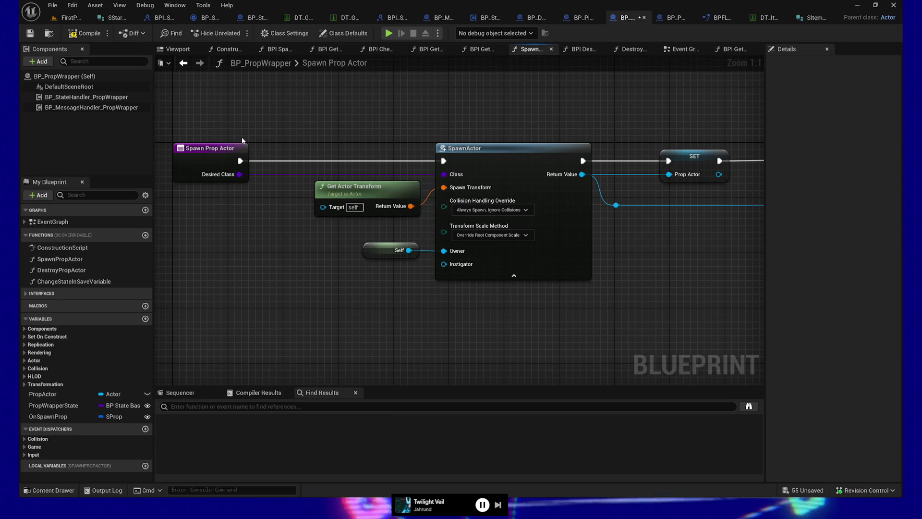
Step: Make DesiredClass a BP Pickup Item class reference, compile, and rewire it into SpawnActor's Class
left_click(236, 153)
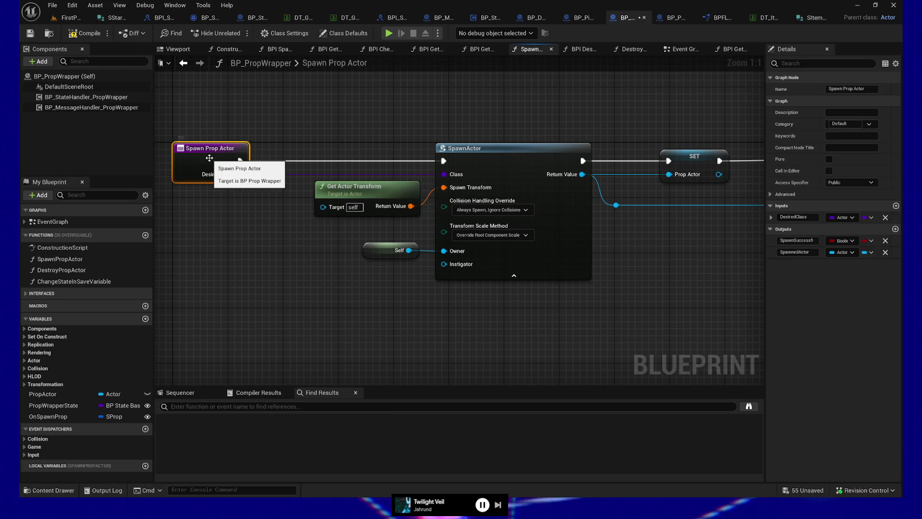
left_click(842, 217)
type("pickup it")
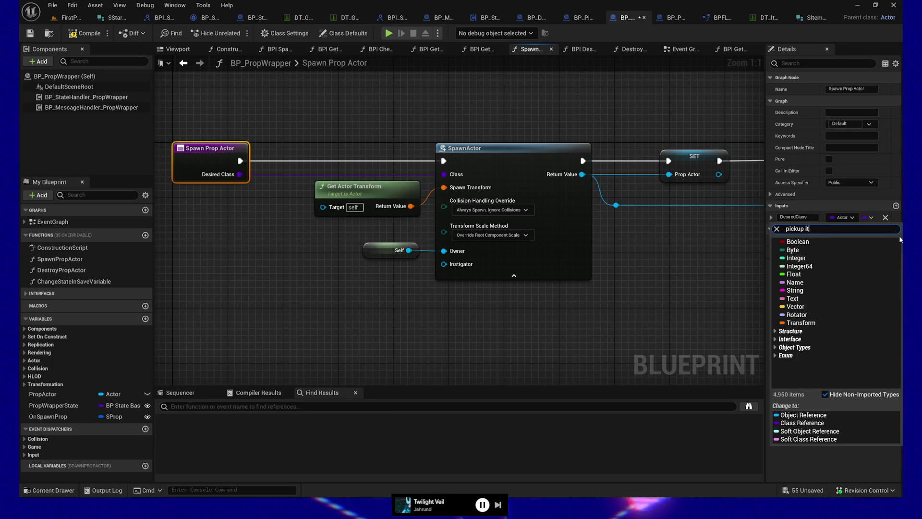
type("em")
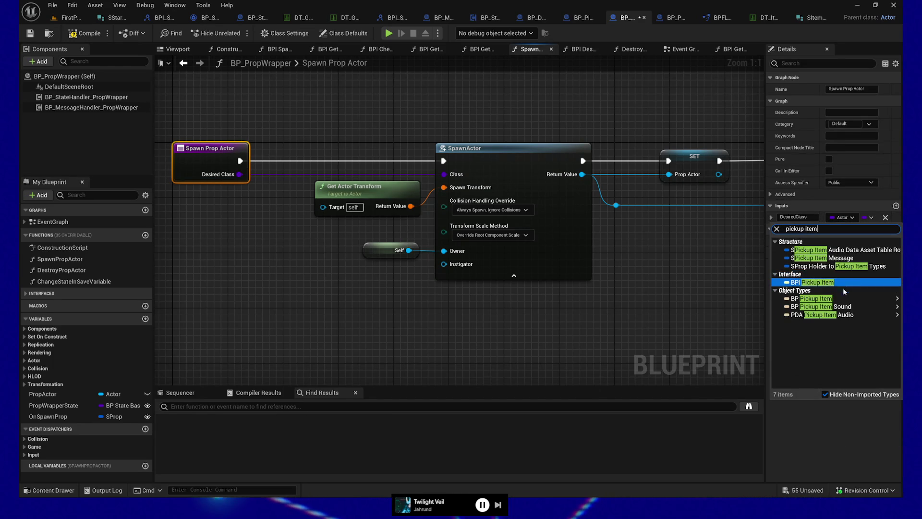
mouse_move(811, 301)
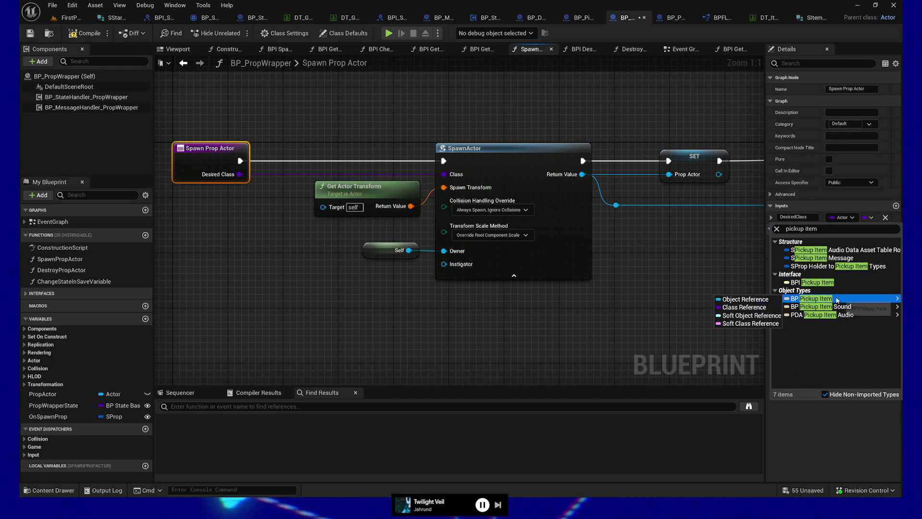
left_click(745, 307)
left_click(78, 37)
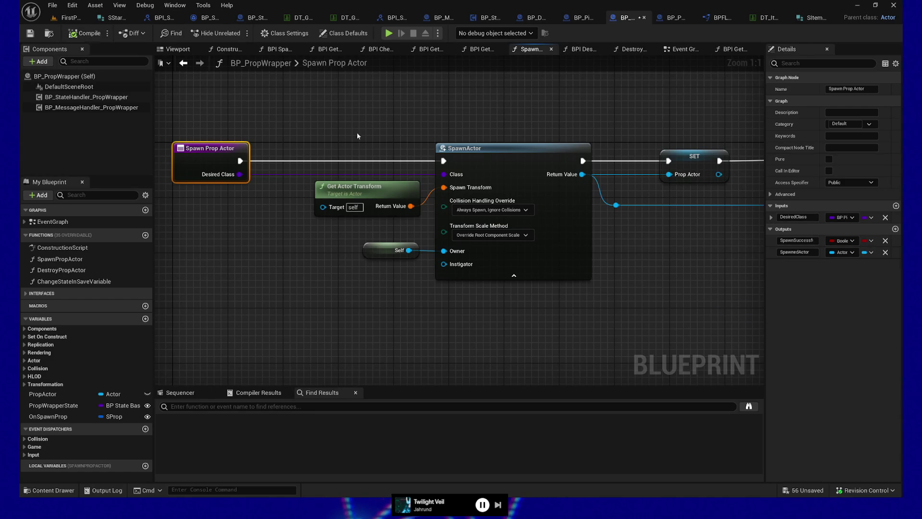
mouse_move(444, 174)
left_mouse_down()
mouse_move(233, 179)
mouse_move(443, 175)
left_mouse_up()
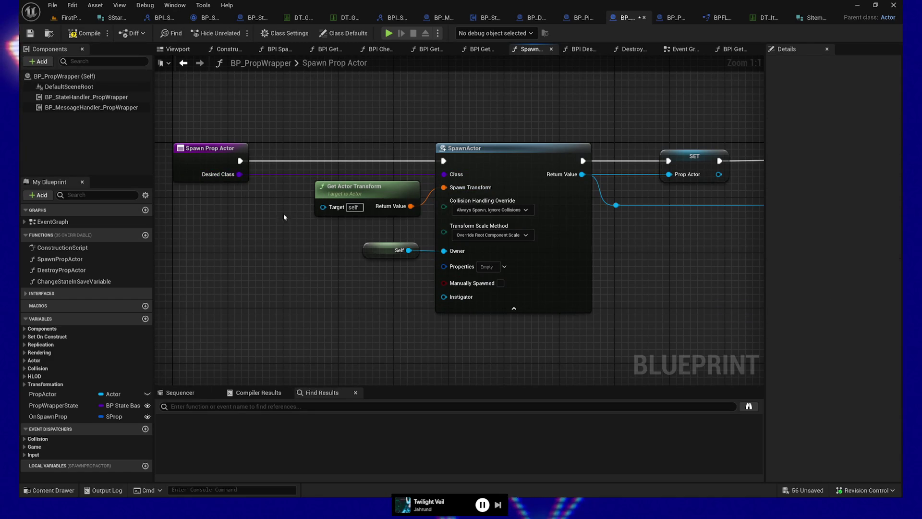
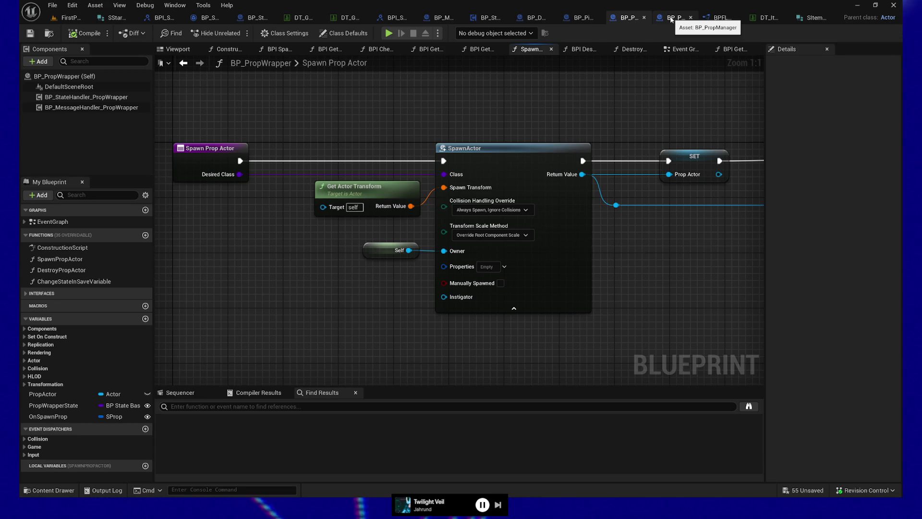
Step: Search all Blueprints by name for references to the Spawn Prop Actor function
mouse_move(298, 341)
left_mouse_down()
mouse_move(331, 351)
mouse_move(260, 331)
left_mouse_up()
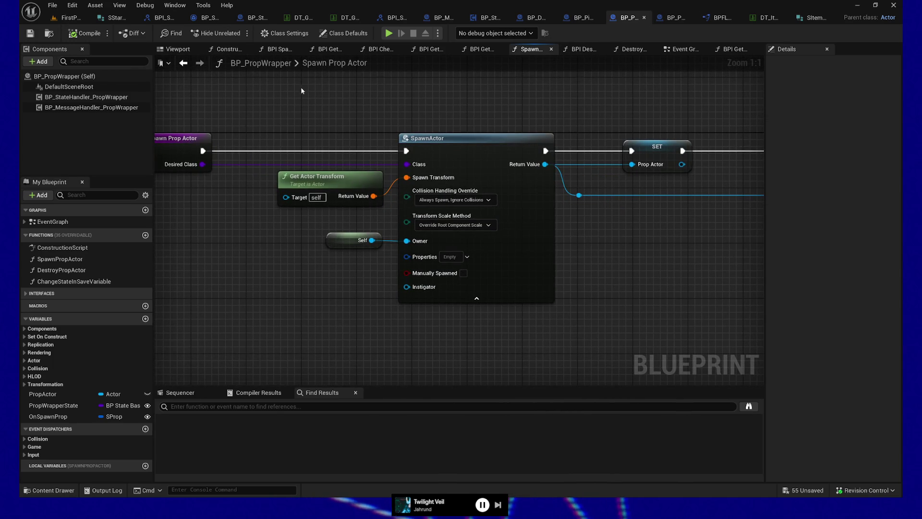
left_click_drag(447, 95, 417, 270)
left_click_drag(323, 295, 366, 316)
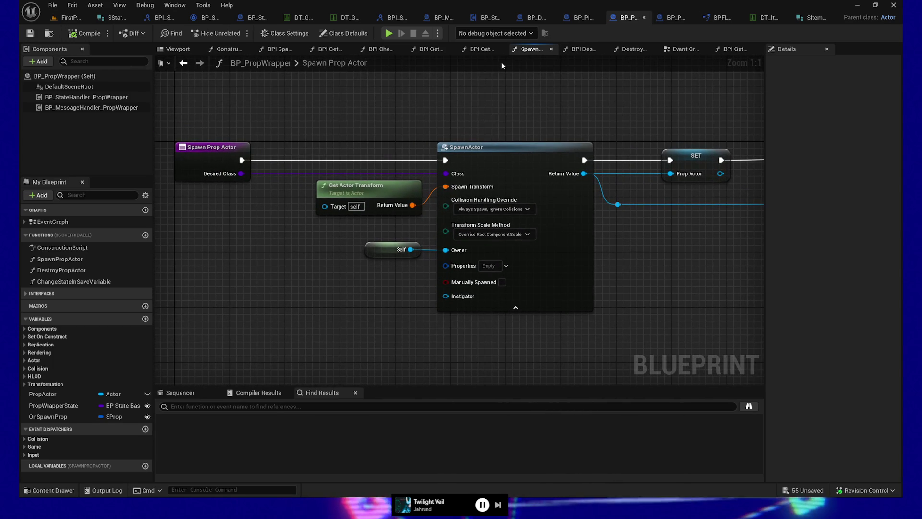
right_click(207, 161)
mouse_move(248, 256)
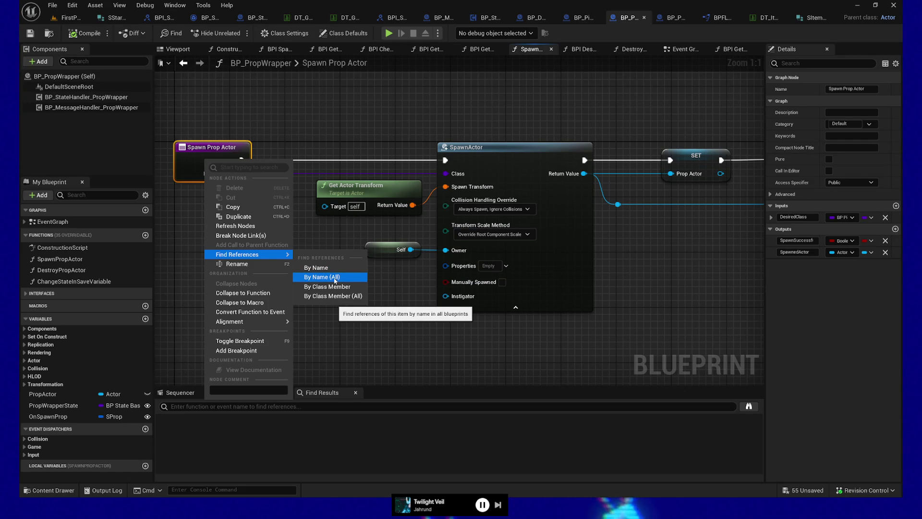
left_click(335, 278)
Step: Add a Gameplay Tag Container input named InProperties to Spawn Prop Actor
left_click(203, 447)
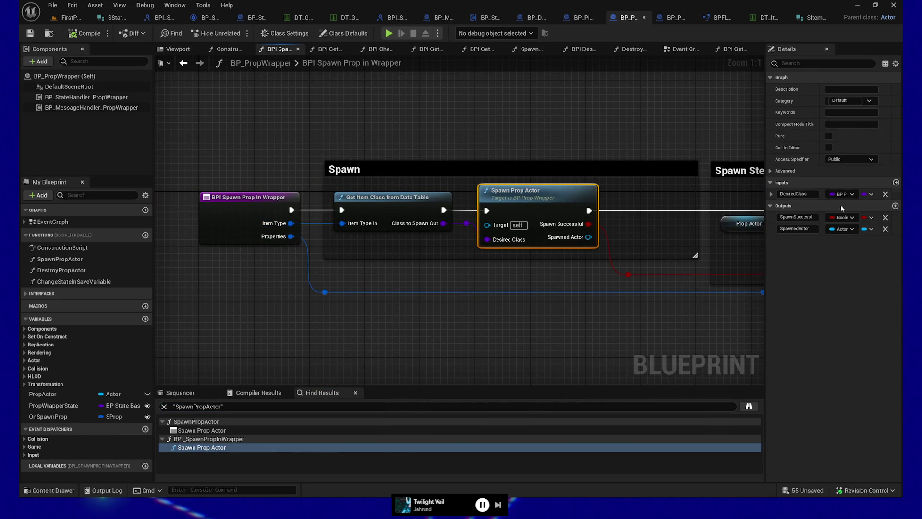
left_click(896, 183)
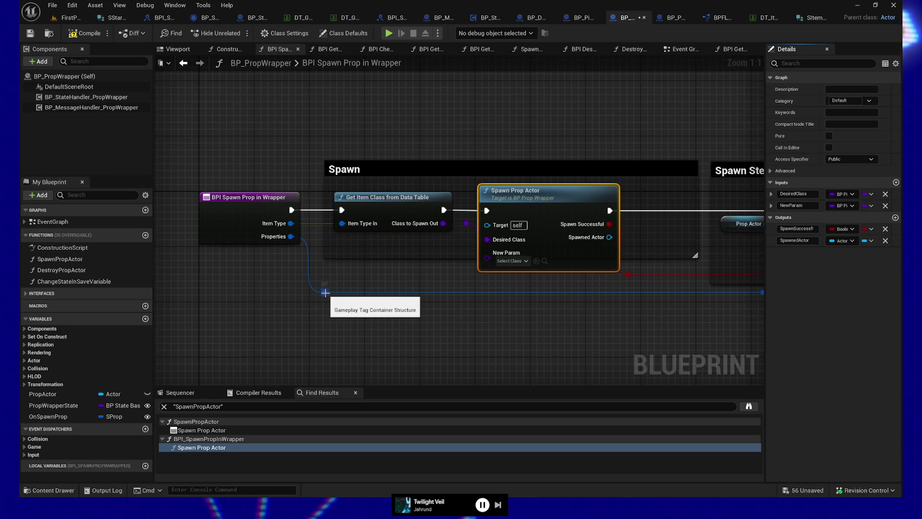
left_click(844, 206)
type("c")
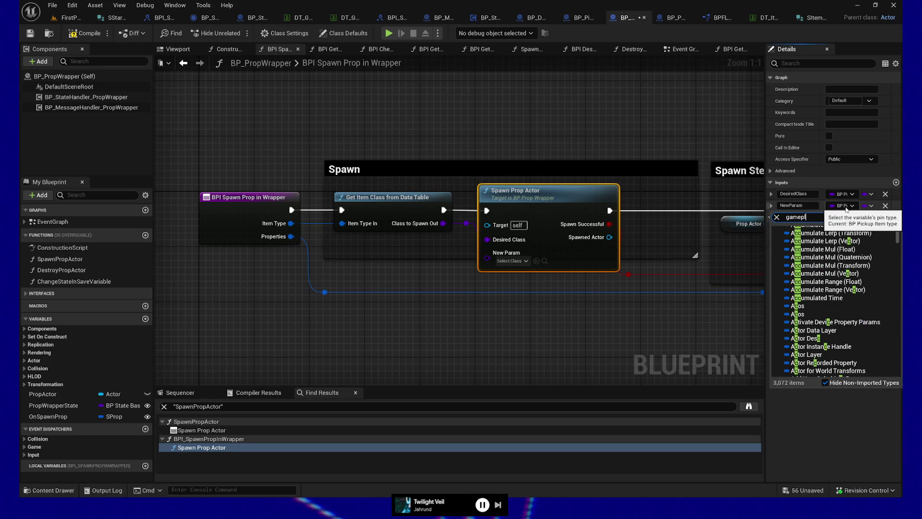
type("ay tag")
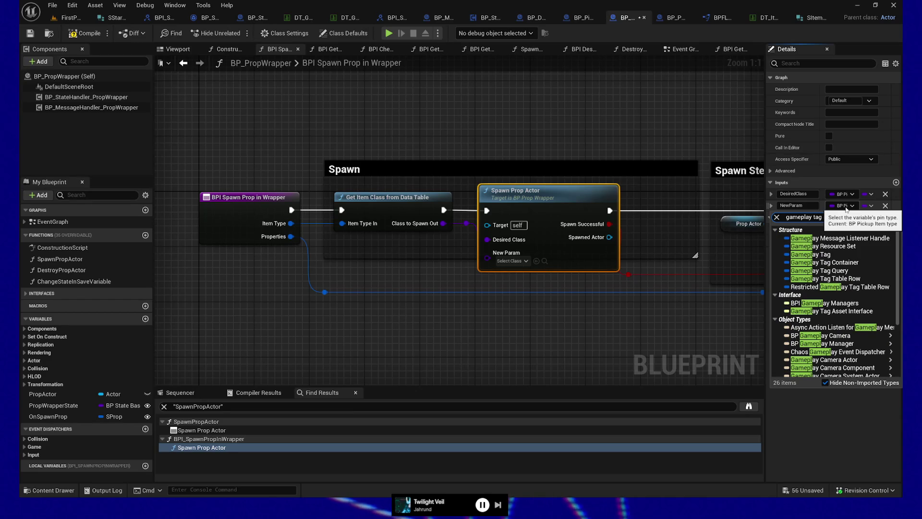
type(" cont")
left_click(826, 238)
double_click(810, 205)
type("Pro")
type("per")
type("In")
key("Return")
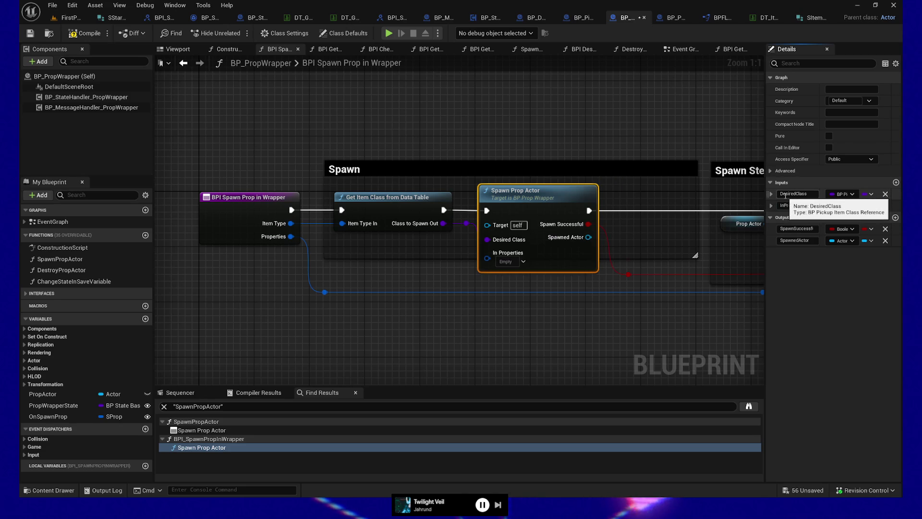
Step: Rename the other pins to InDesiredClass, OutSpawnSuccessful and OutSpawnedActor
left_click(805, 195)
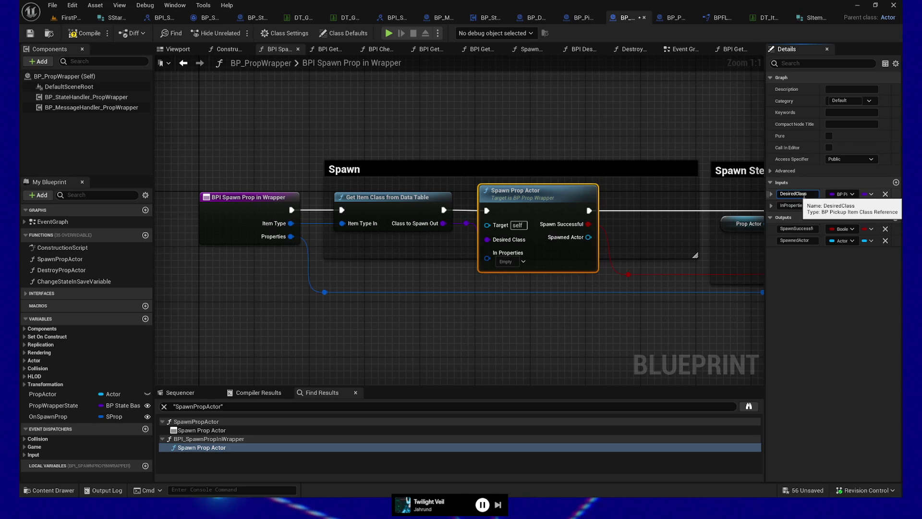
type("In")
key("Return")
left_click(781, 230)
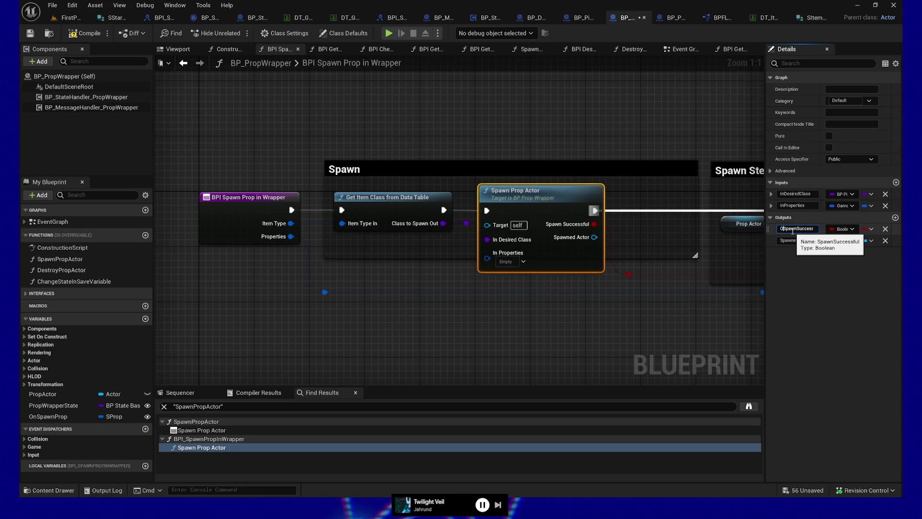
left_click(781, 242)
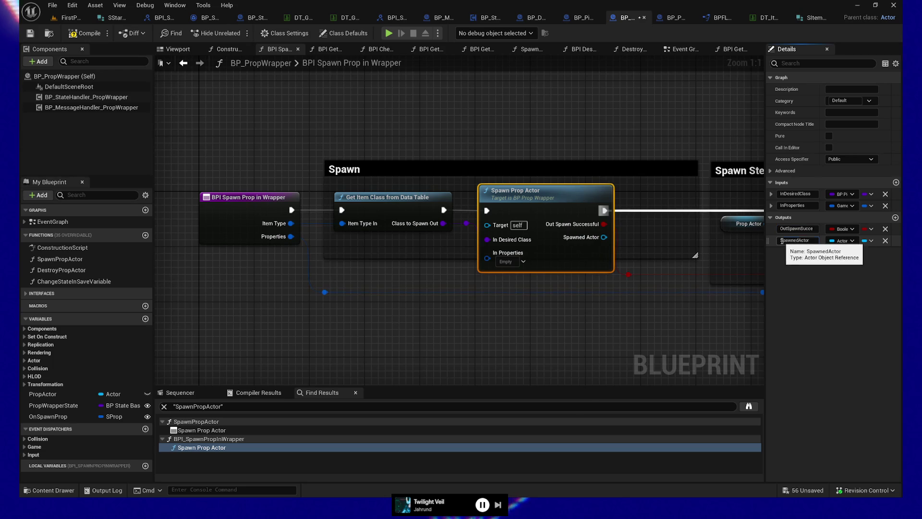
type("OutSpa")
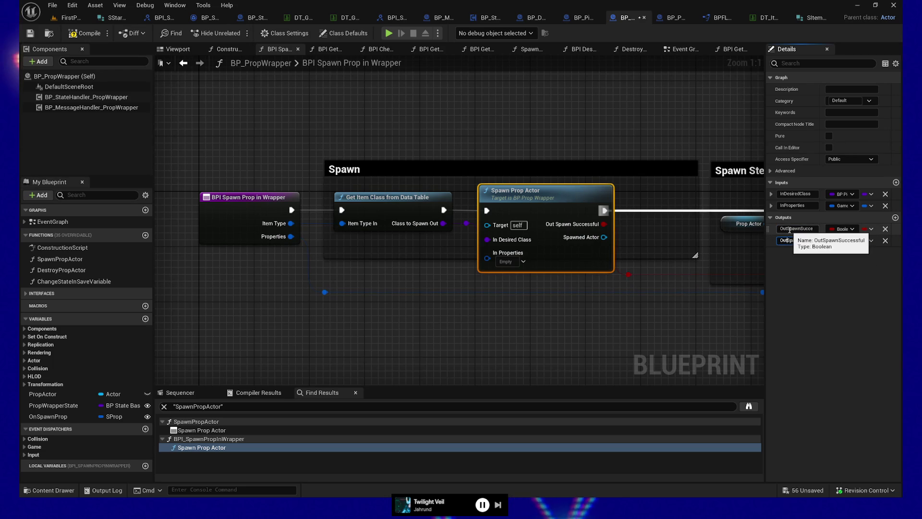
key("Return")
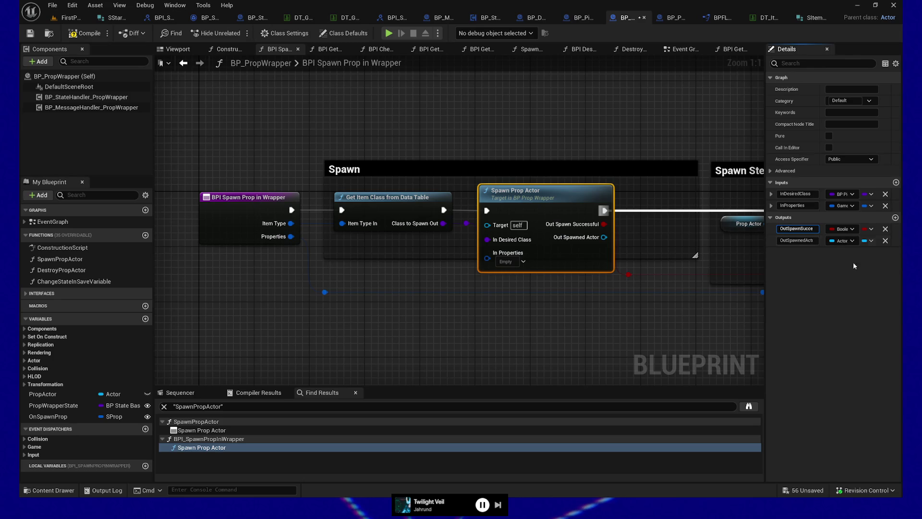
left_click_drag(540, 327, 503, 278)
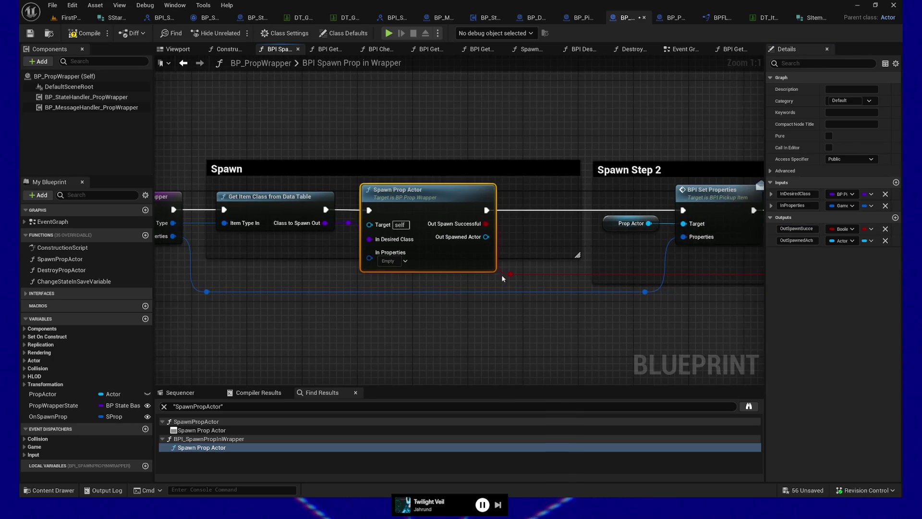
Step: Connect the Properties wire through a reroute point to Spawn Prop Actor's In Properties
left_click(511, 274)
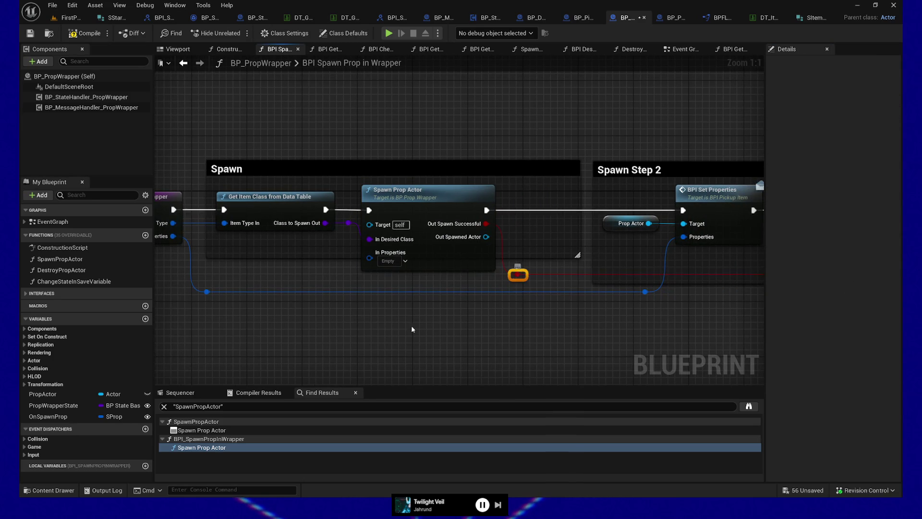
left_click_drag(411, 329, 454, 333)
double_click(423, 290)
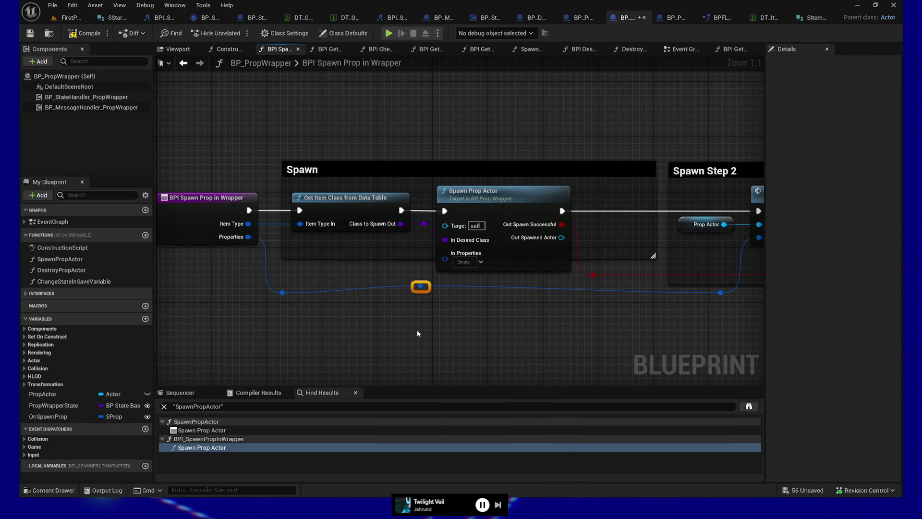
left_click_drag(421, 293, 445, 259)
Step: Route the execution wire past Set Properties and compile BP_PropWrapper
left_click_drag(656, 329, 422, 329)
left_click(560, 221)
mouse_move(630, 336)
left_mouse_down()
mouse_move(445, 362)
mouse_move(501, 324)
mouse_move(655, 295)
mouse_move(613, 291)
left_mouse_up()
mouse_move(226, 229)
left_mouse_down()
mouse_move(280, 232)
mouse_move(412, 134)
mouse_move(353, 136)
mouse_move(619, 134)
mouse_move(720, 178)
mouse_move(468, 207)
mouse_move(545, 220)
left_mouse_up()
mouse_move(250, 258)
left_mouse_down()
mouse_move(571, 252)
mouse_move(731, 231)
mouse_move(763, 237)
left_mouse_up()
left_click(83, 40)
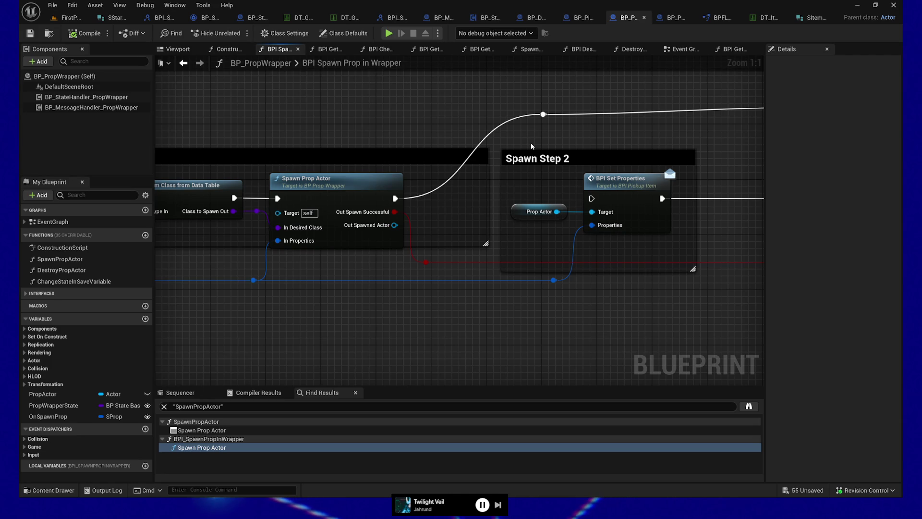
left_click(67, 18)
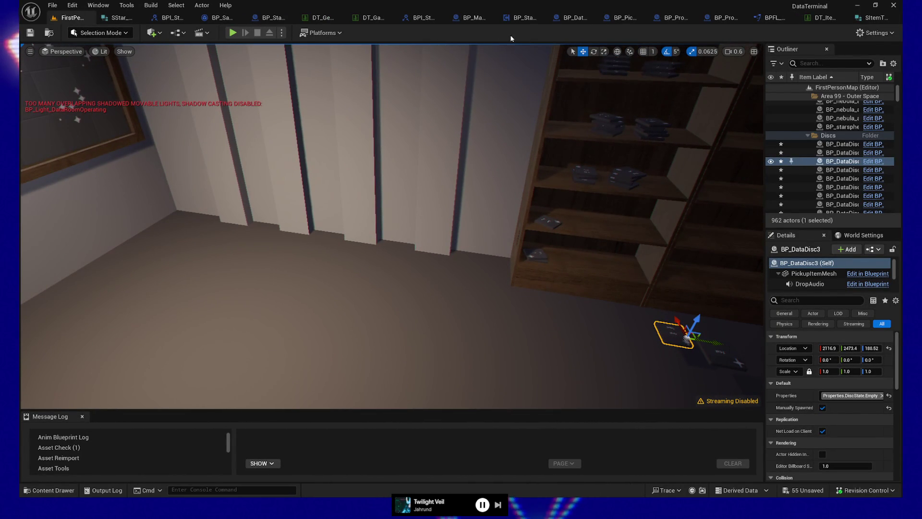
Step: Open BP_DataDisc and review the Set Appearance by Property function graph
left_click(577, 21)
mouse_move(332, 336)
left_mouse_down()
mouse_move(424, 321)
mouse_move(481, 217)
mouse_move(545, 139)
mouse_move(576, 140)
left_mouse_up()
left_click_drag(206, 154, 725, 312)
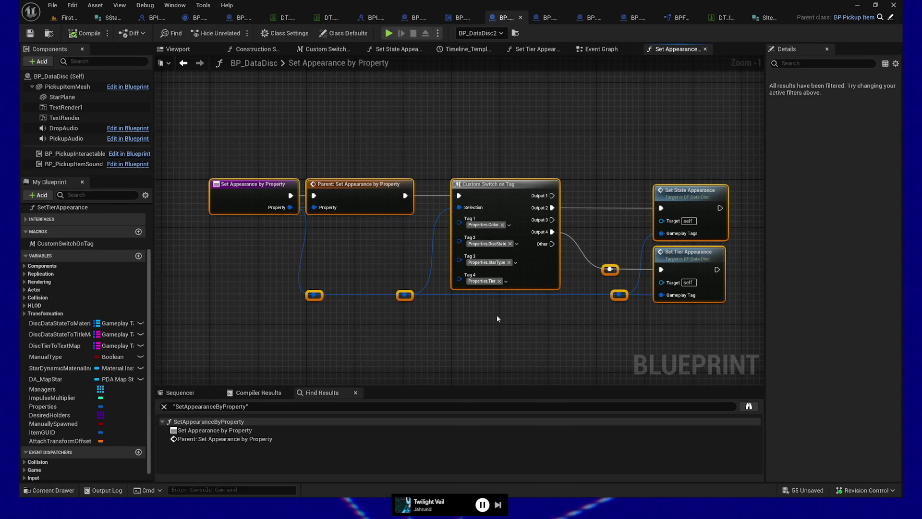
key("Home")
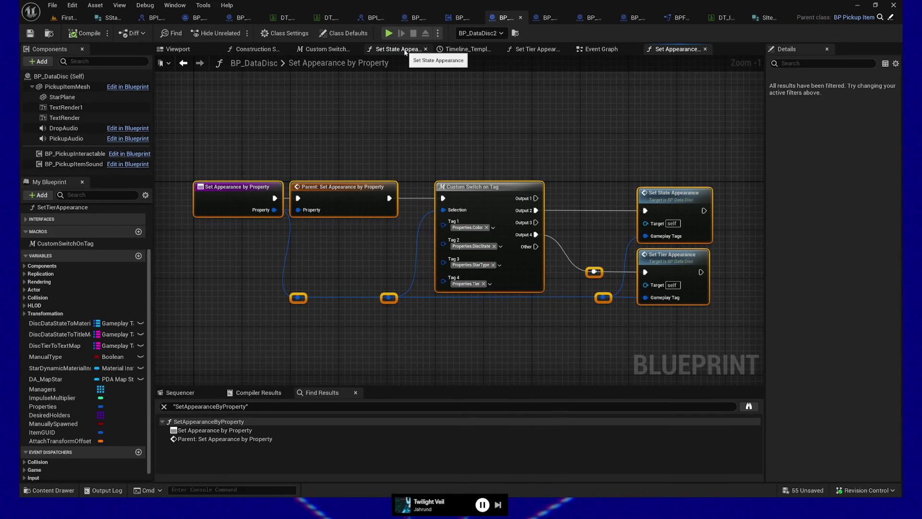
Step: In the Construction Script, call Set Appearance by Property right after Set Texture Parameter Value
left_click(246, 52)
mouse_move(457, 115)
left_mouse_down()
mouse_move(354, 144)
mouse_move(197, 146)
left_mouse_up()
left_click_drag(503, 135, 279, 137)
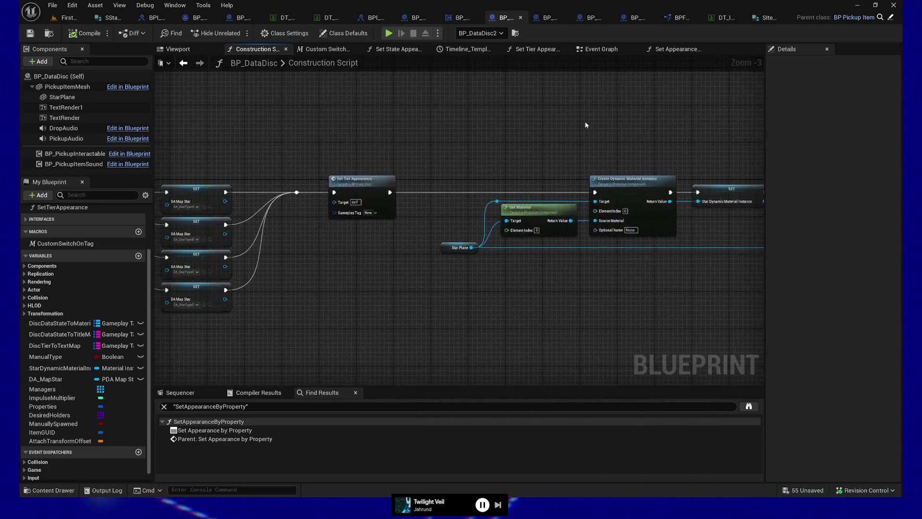
left_click_drag(533, 127, 288, 130)
mouse_move(569, 122)
left_mouse_down()
mouse_move(447, 120)
mouse_move(377, 166)
left_mouse_up()
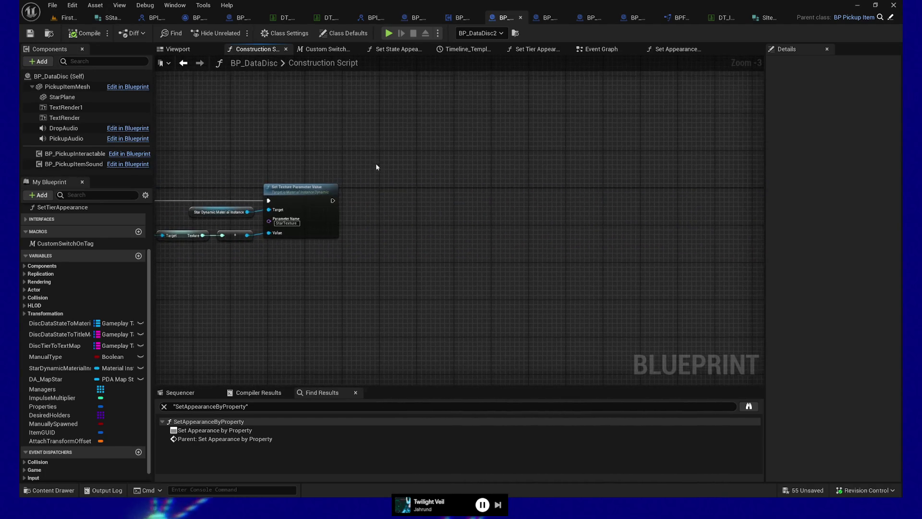
left_click_drag(332, 199, 477, 199)
type("set ap")
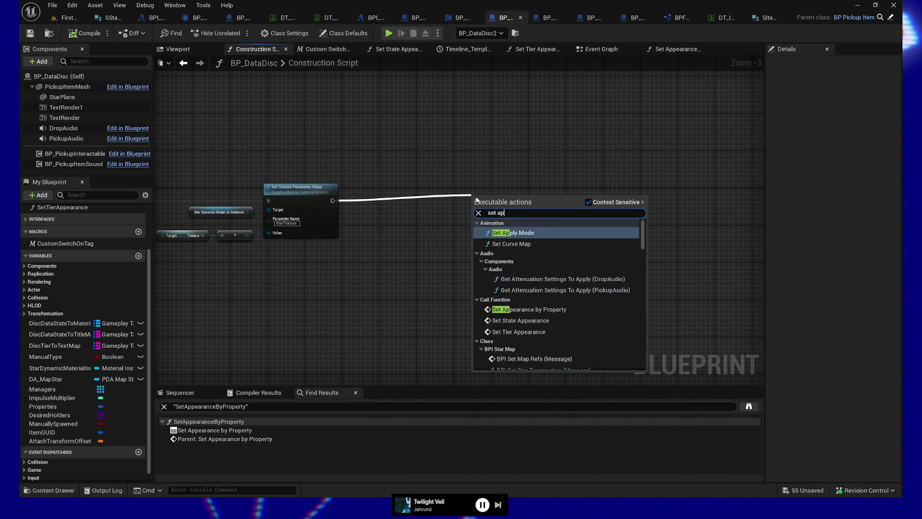
type("pearaby property")
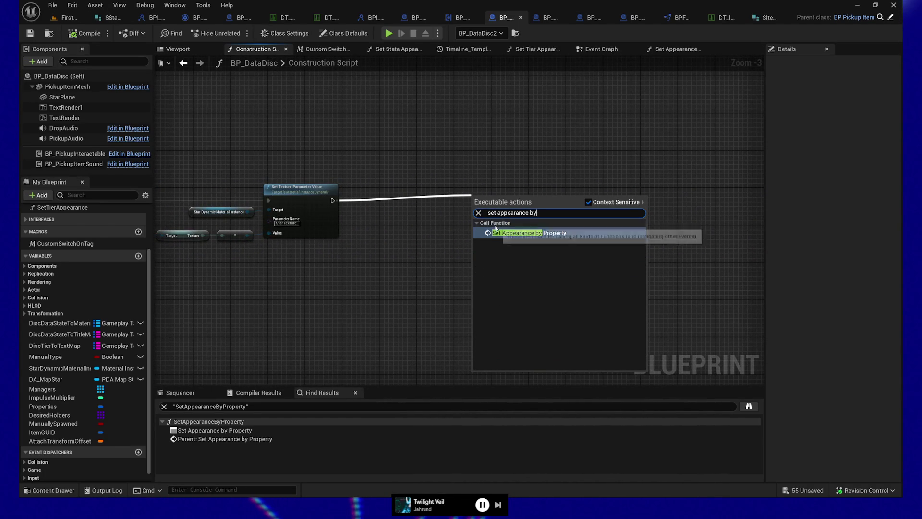
key("Return")
left_click_drag(501, 201, 501, 191)
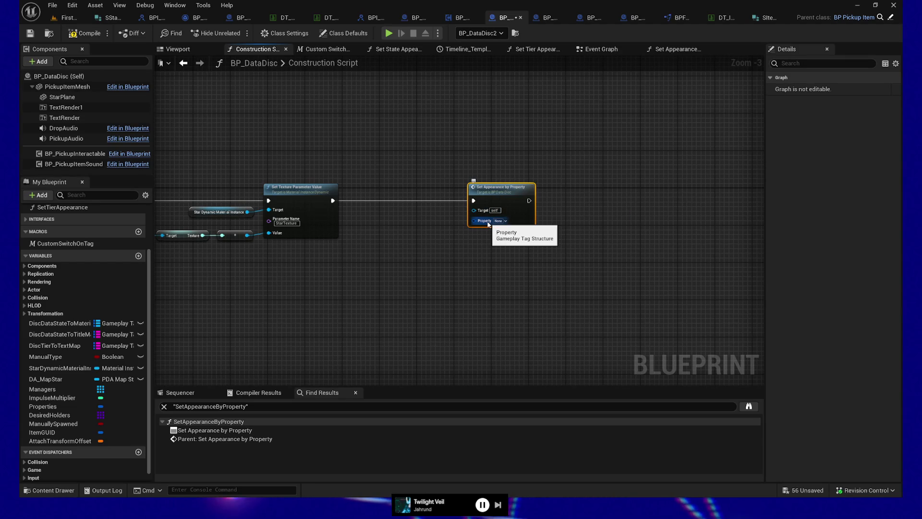
mouse_move(488, 224)
left_mouse_down()
mouse_move(396, 235)
mouse_move(390, 158)
left_mouse_up()
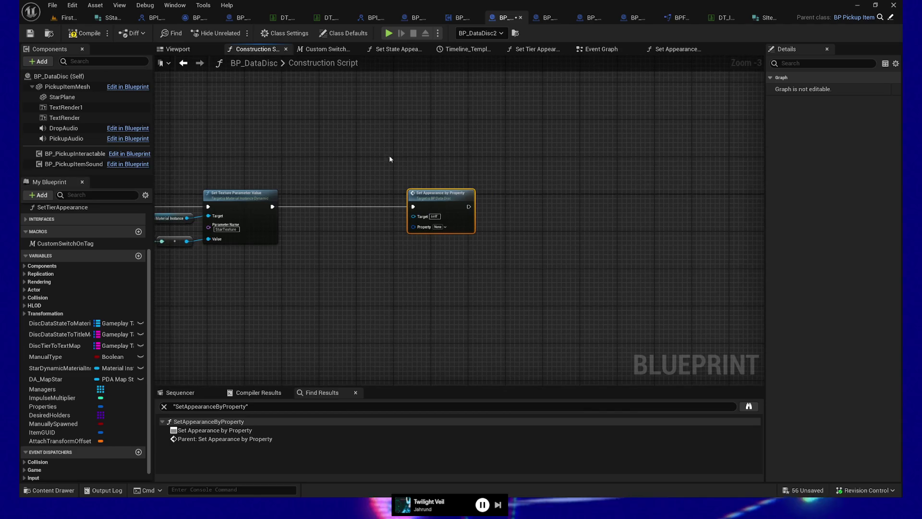
left_click(677, 50)
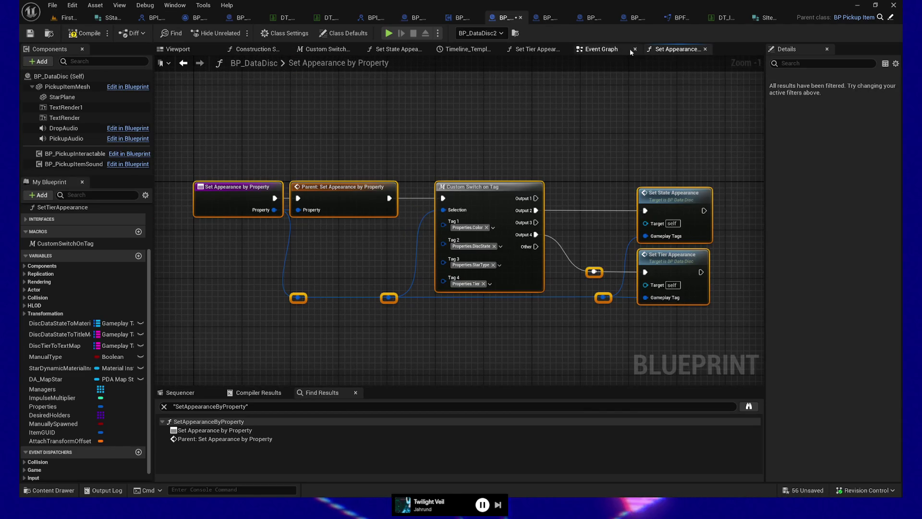
Step: Find references to Set Appearance by Property and jump to its Construction Script usage
right_click(219, 193)
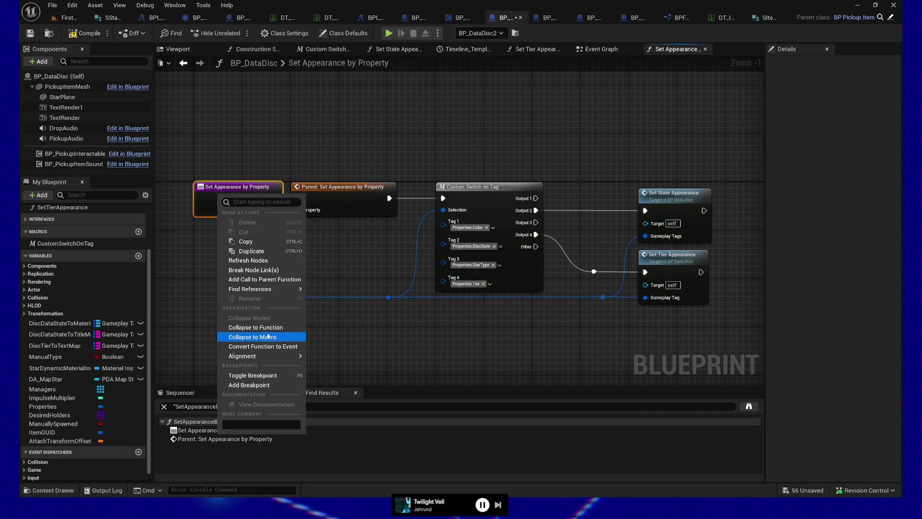
mouse_move(255, 356)
mouse_move(269, 289)
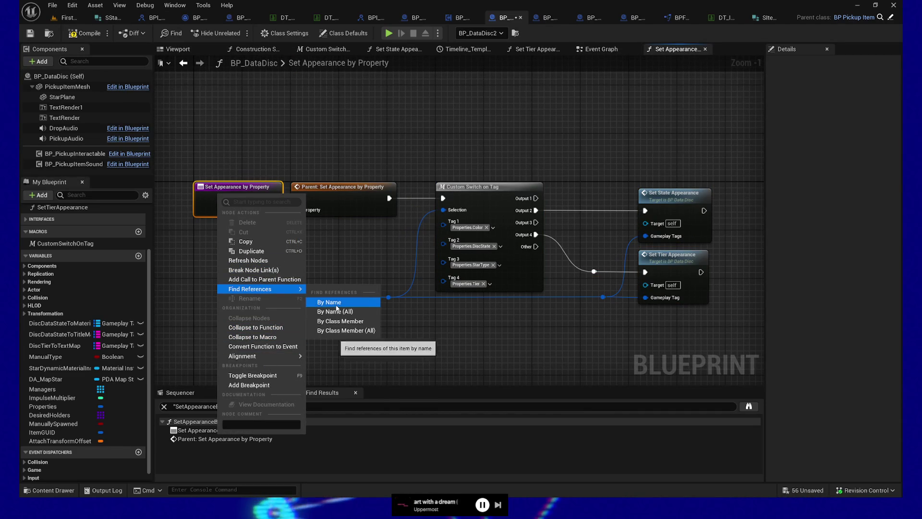
left_click(336, 303)
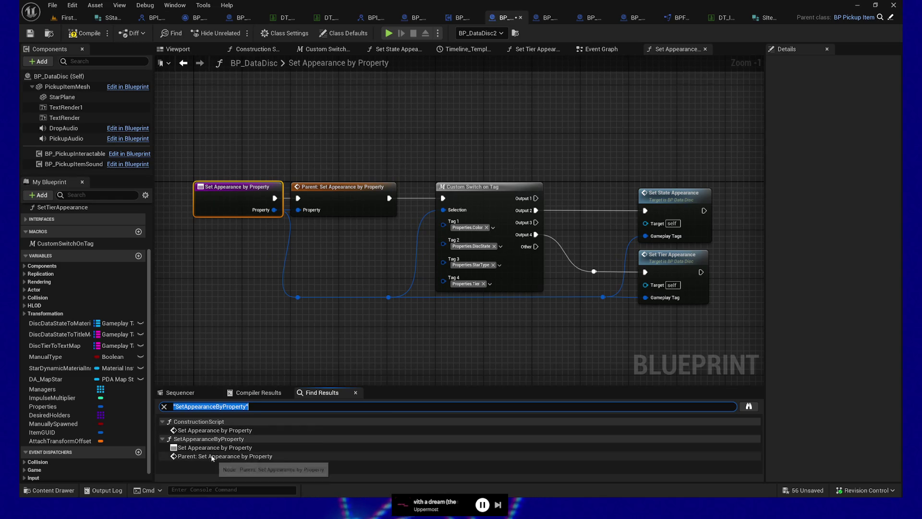
left_click(214, 430)
double_click(214, 430)
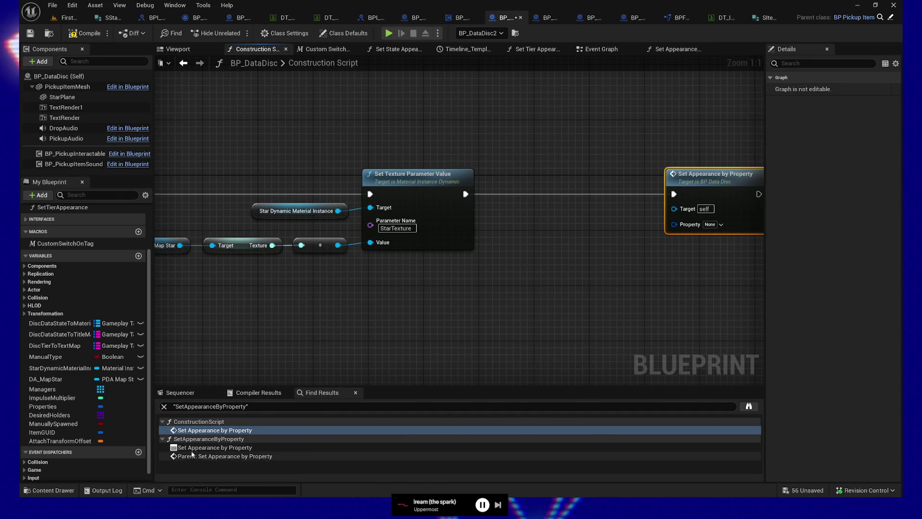
Step: Delete the Set Appearance by Property call from BP_DataDisc's Construction Script
left_click_drag(588, 268, 432, 278)
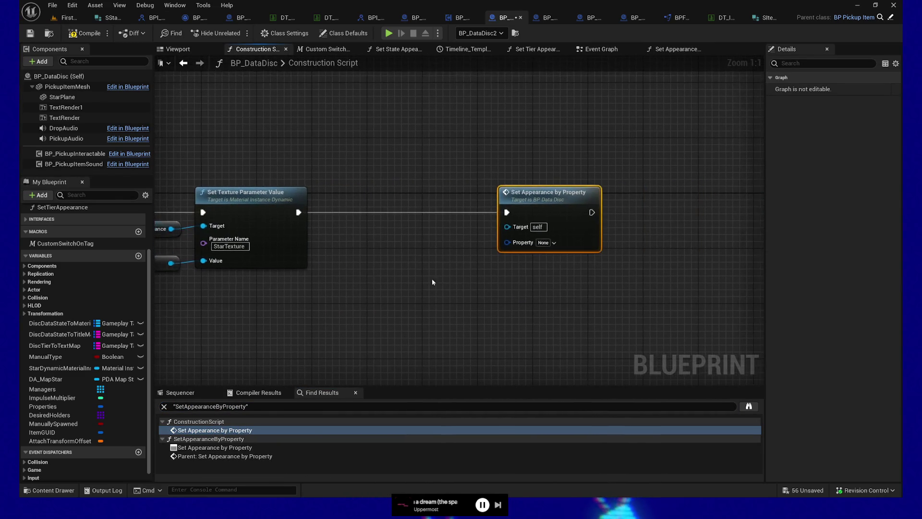
right_click(531, 196)
mouse_move(575, 358)
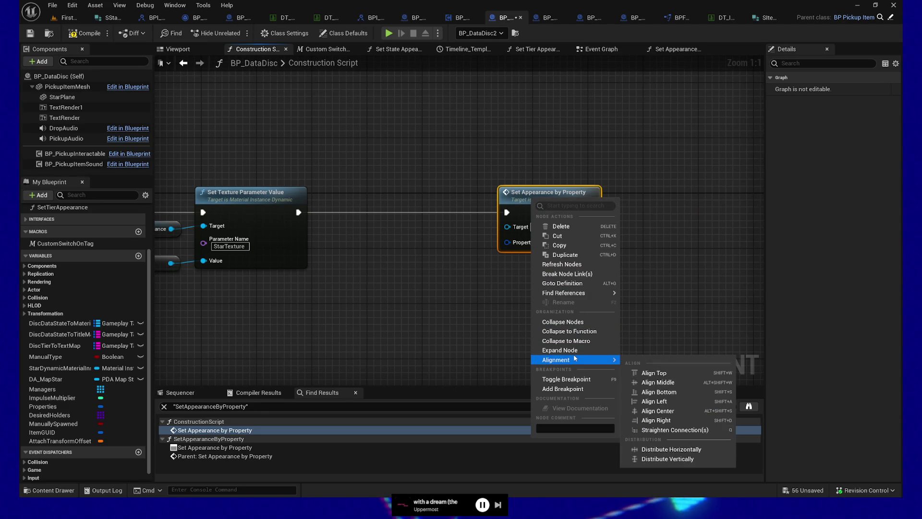
left_click(437, 217)
left_click_drag(436, 217, 659, 296)
key("Delete")
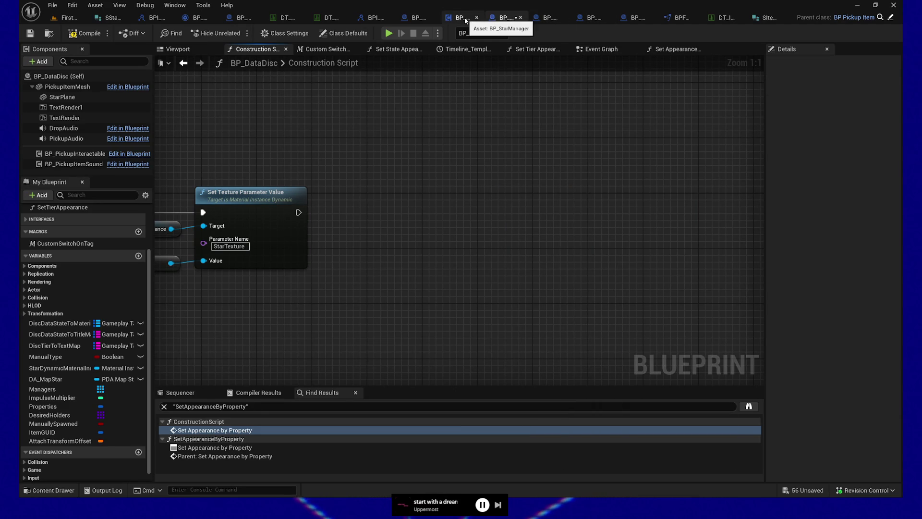
left_click(549, 18)
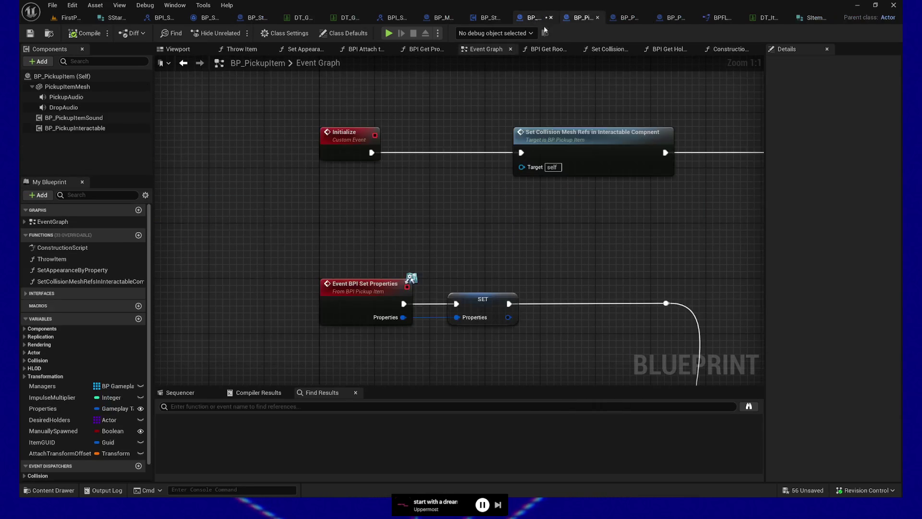
Step: Select the Properties For Each Loop and Set Appearance nodes in BP_PickupItem's event graph
left_click_drag(537, 204, 483, 166)
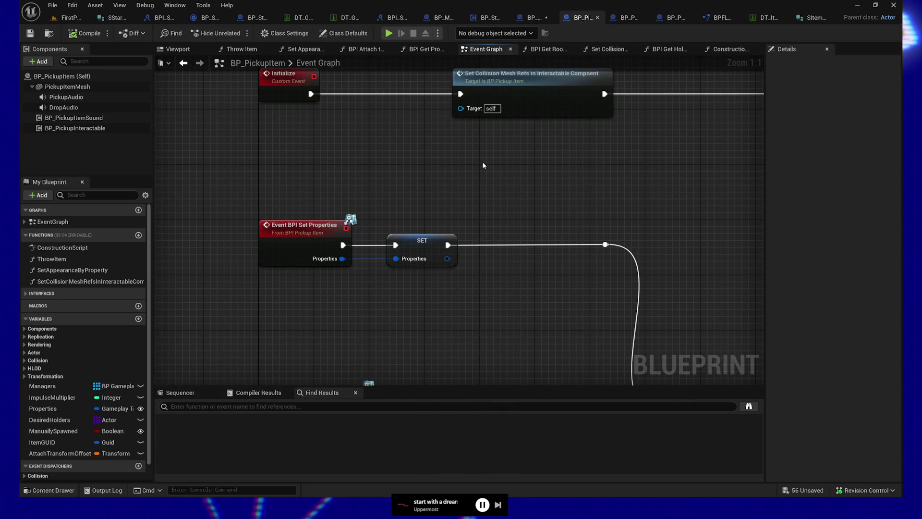
left_click_drag(483, 166, 457, 134)
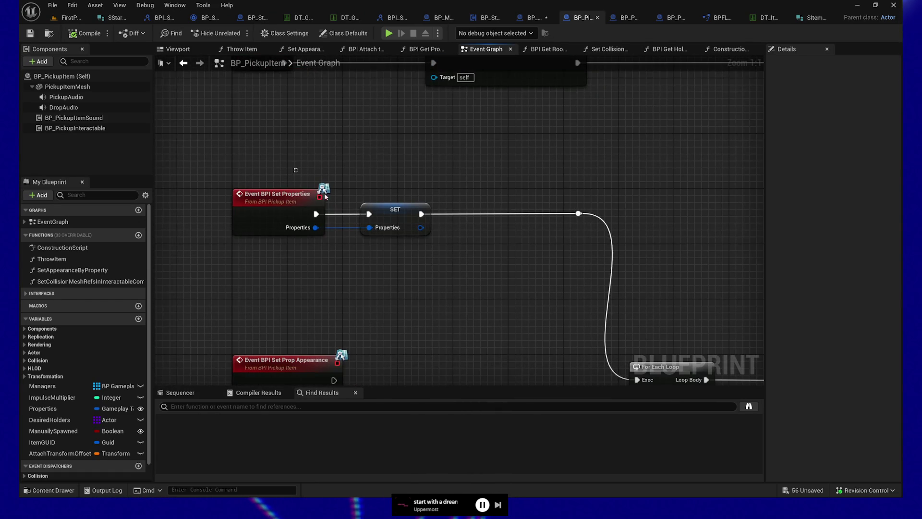
mouse_move(470, 272)
left_mouse_down()
mouse_move(474, 230)
mouse_move(331, 174)
left_mouse_up()
scroll(364, 191, "down", 1)
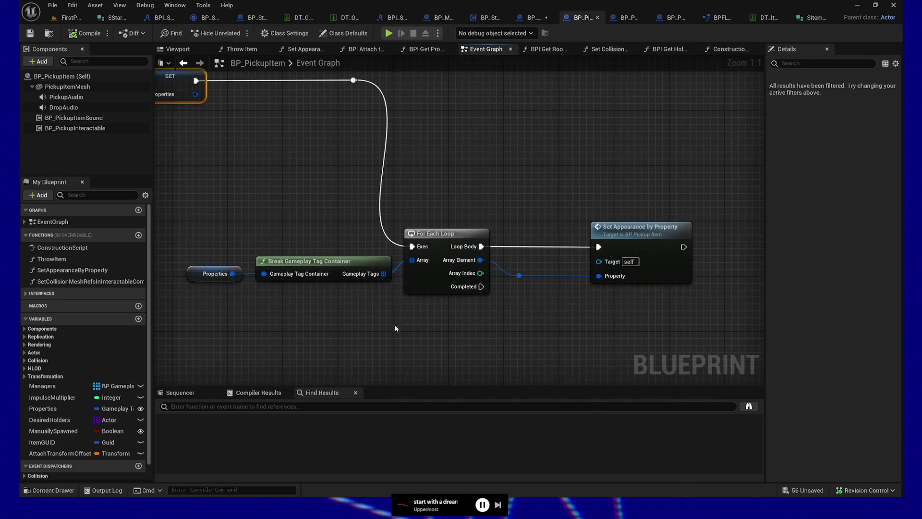
left_click_drag(355, 324, 487, 319)
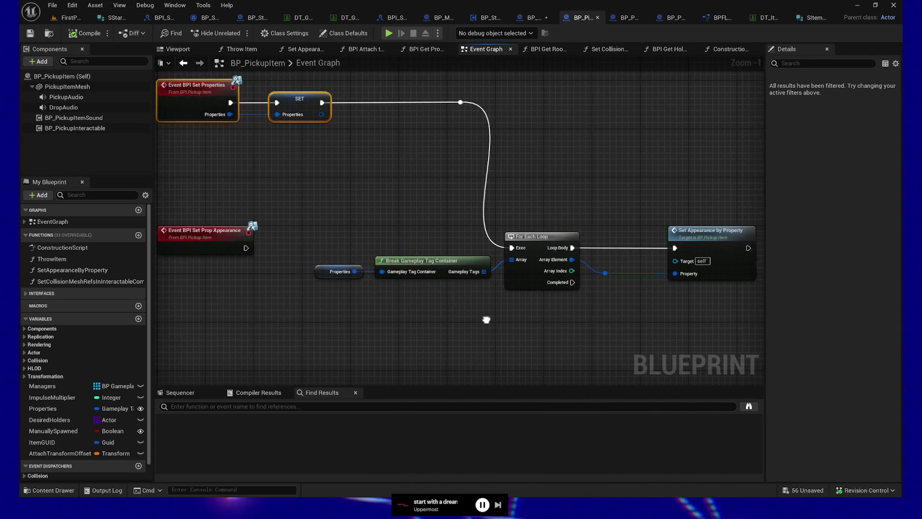
left_click_drag(336, 203, 736, 315)
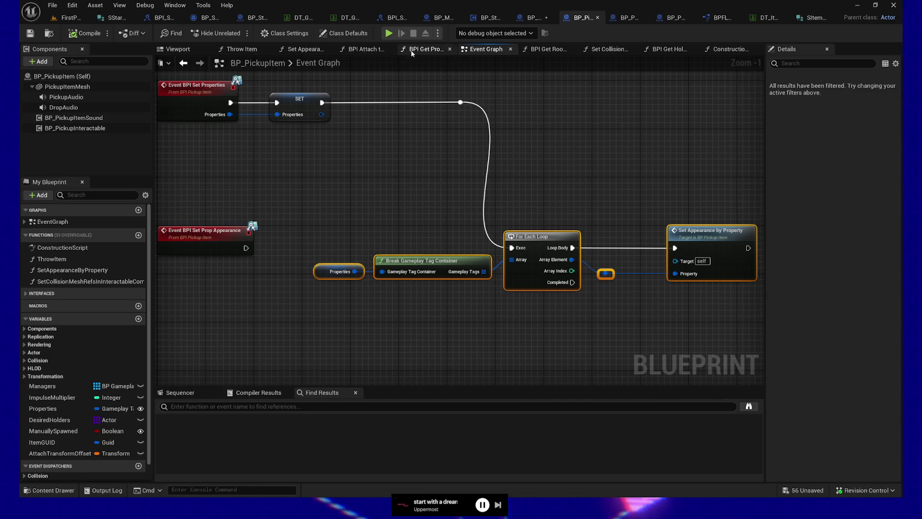
Step: Paste the loop into the Construction Script and wire a new Sequence Then 2 pin to it
left_click(715, 52)
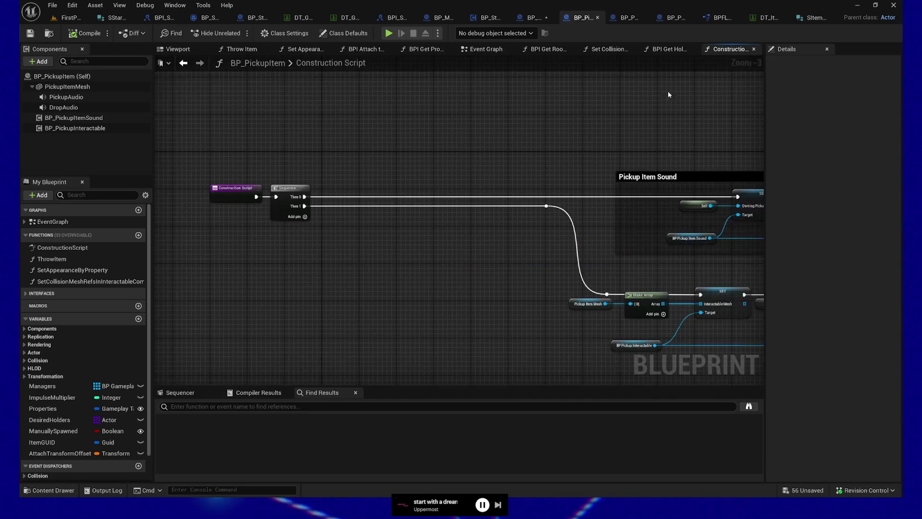
mouse_move(537, 128)
left_mouse_down()
mouse_move(348, 242)
mouse_move(359, 218)
left_mouse_up()
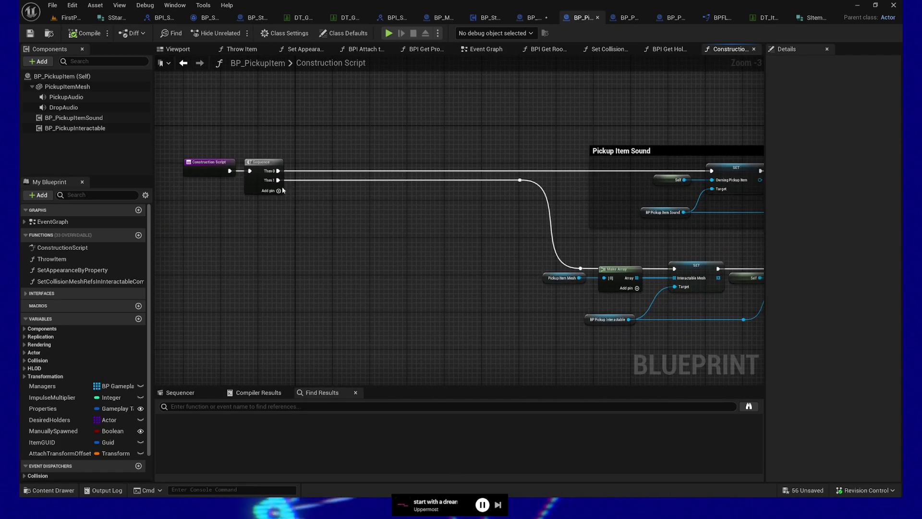
left_click(278, 190)
left_click_drag(279, 189, 326, 229)
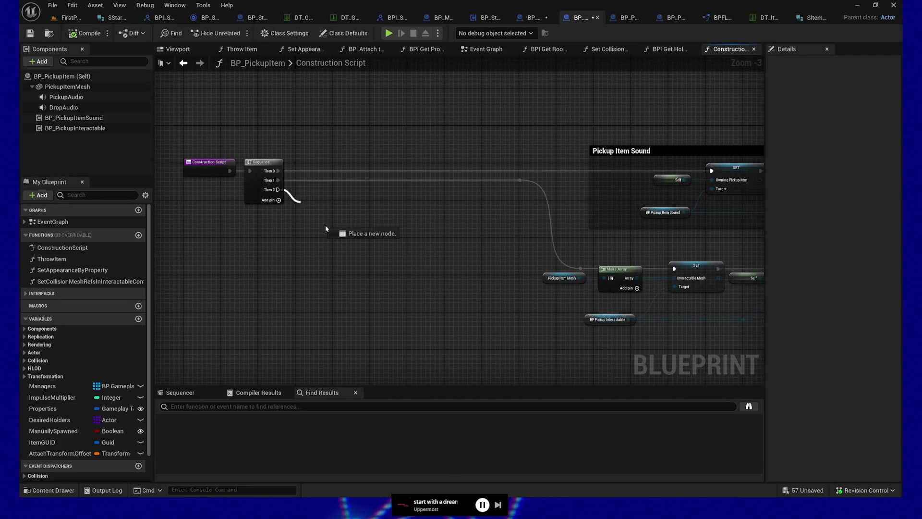
left_click_drag(328, 306, 329, 304)
key("Escape")
key("ctrl+v")
mouse_move(278, 190)
left_mouse_down()
mouse_move(295, 197)
mouse_move(313, 286)
mouse_move(329, 308)
mouse_move(320, 310)
mouse_move(356, 251)
left_mouse_up()
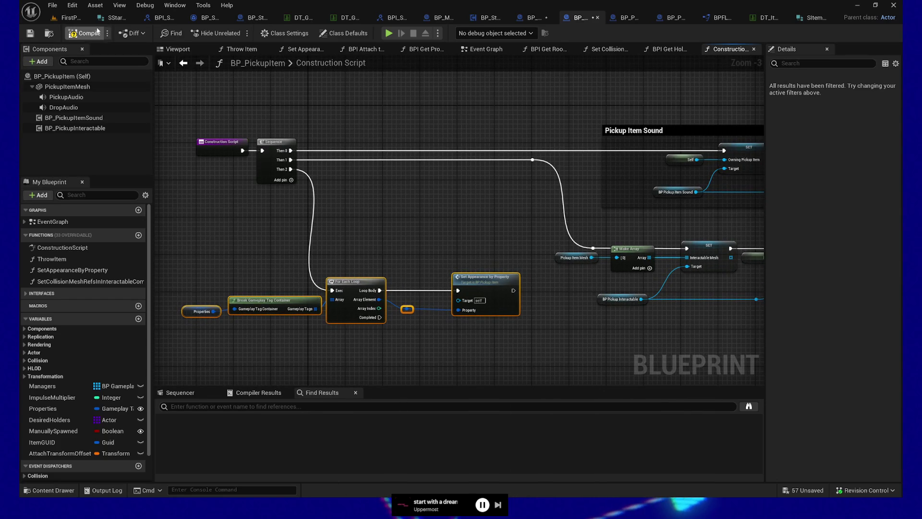
Step: Compile BP_PickupItem, then in the level frame the disc and pick a floor spot
left_click(30, 34)
left_click(68, 17)
key("f")
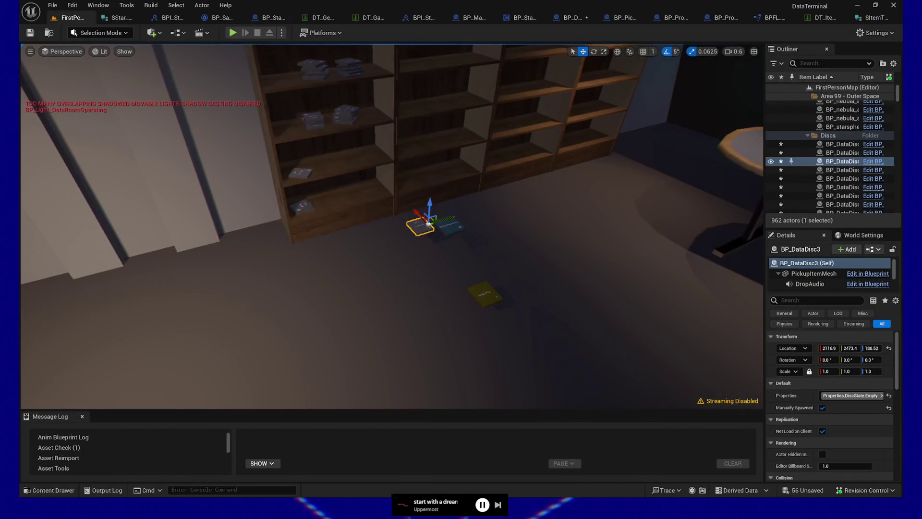
left_click_drag(392, 240, 392, 216)
left_click_drag(449, 336, 372, 381)
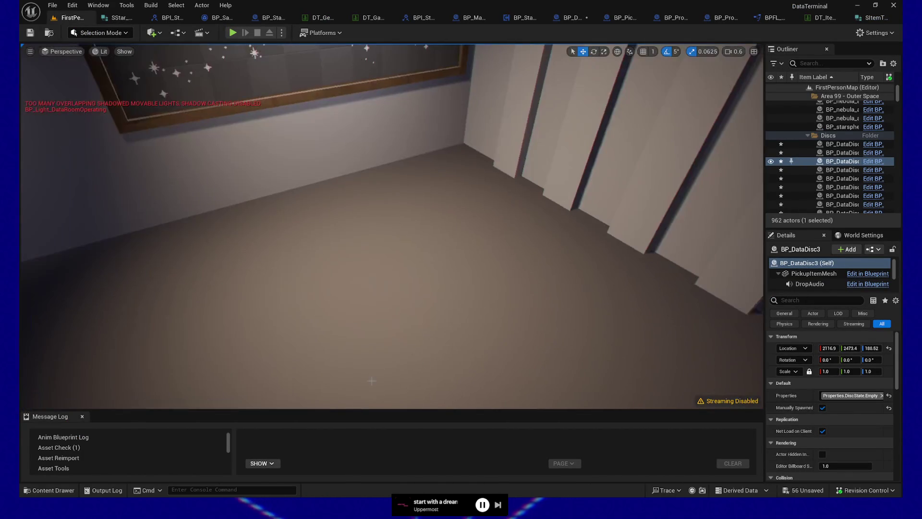
right_click(330, 71)
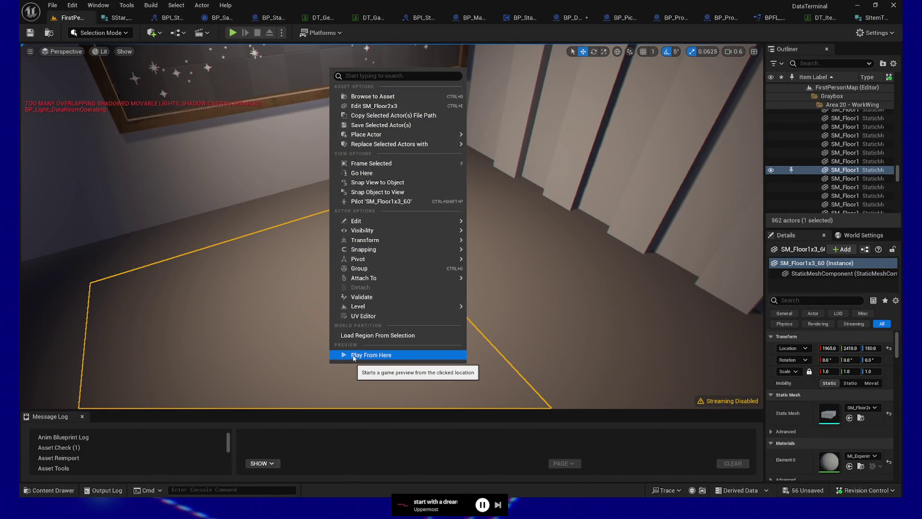
Step: Play From Here, then open the failing BP_PropWrapper_AttachedProp at its Spawn Prop Actor error
left_click(353, 355)
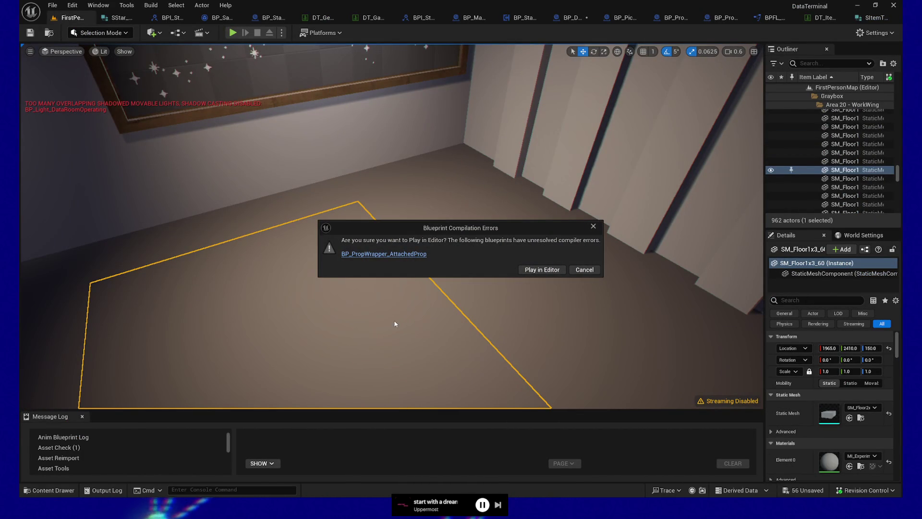
left_click(394, 254)
left_click(854, 20)
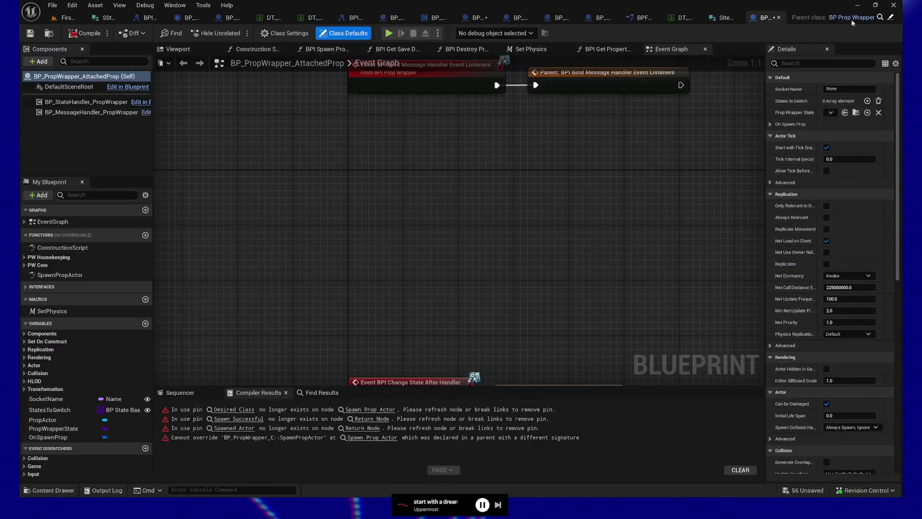
left_click_drag(355, 263, 347, 229)
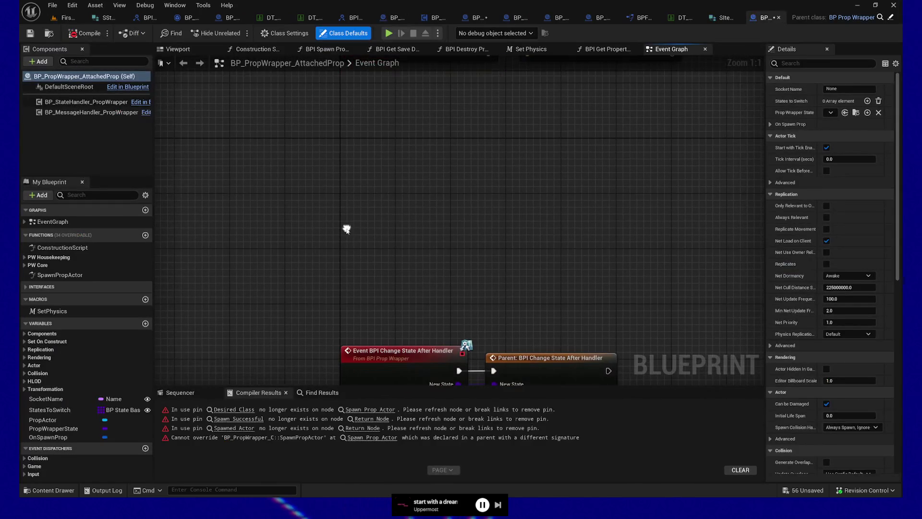
left_click(231, 410)
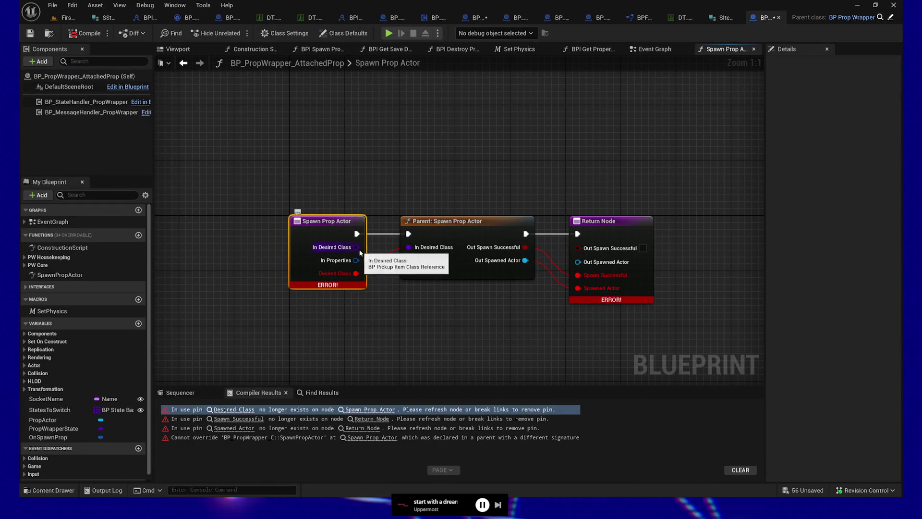
Step: Wire In Desired Class to the parent call, remove orphaned Return Node pins, and recompile
left_click_drag(356, 247, 411, 245)
left_click_drag(459, 331, 344, 339)
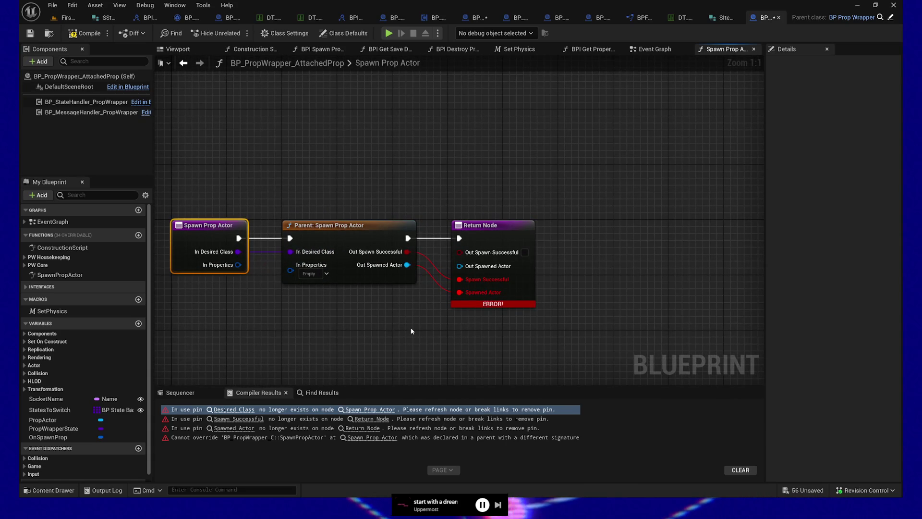
mouse_move(407, 251)
left_mouse_down()
mouse_move(464, 254)
mouse_move(458, 268)
left_mouse_up()
left_click(442, 277, "alt")
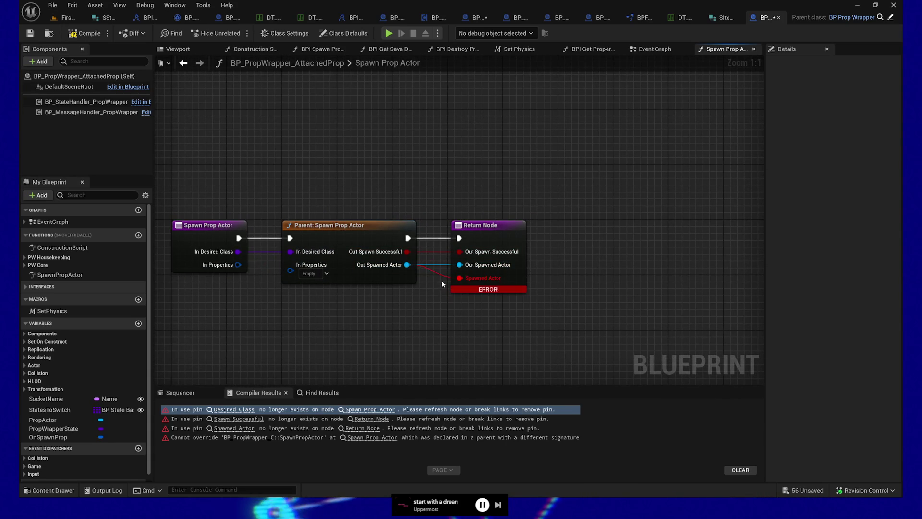
left_click(443, 279, "alt")
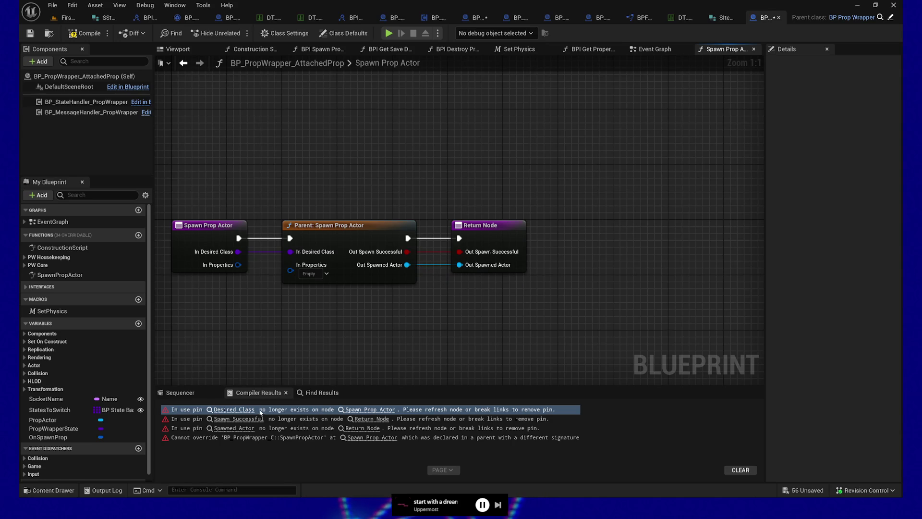
left_click(238, 428)
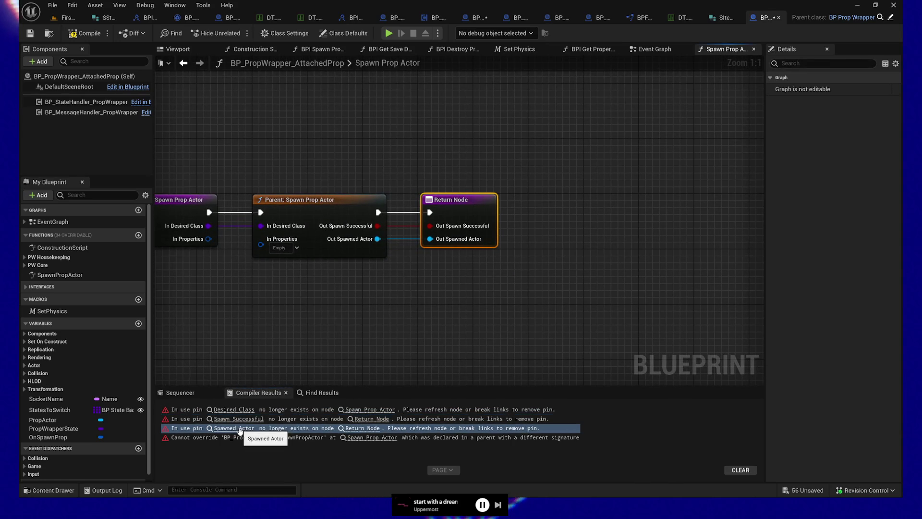
left_click(88, 34)
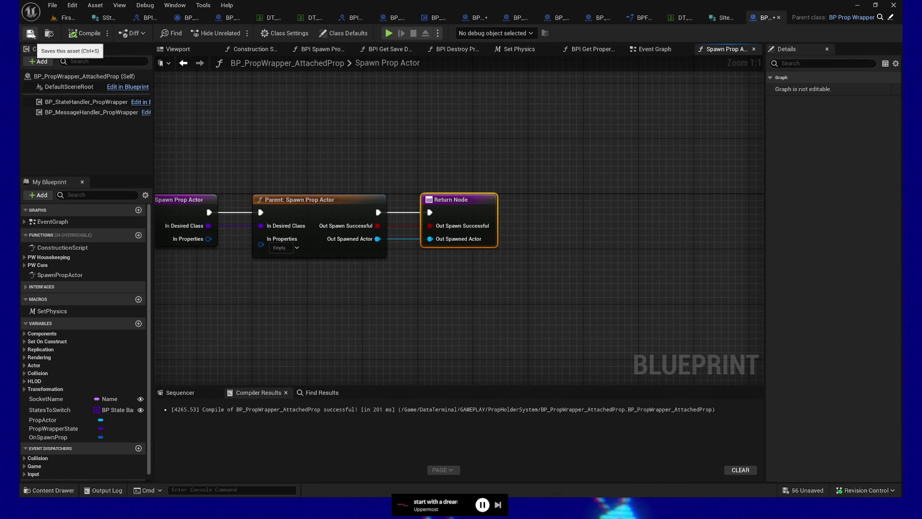
left_click(77, 18)
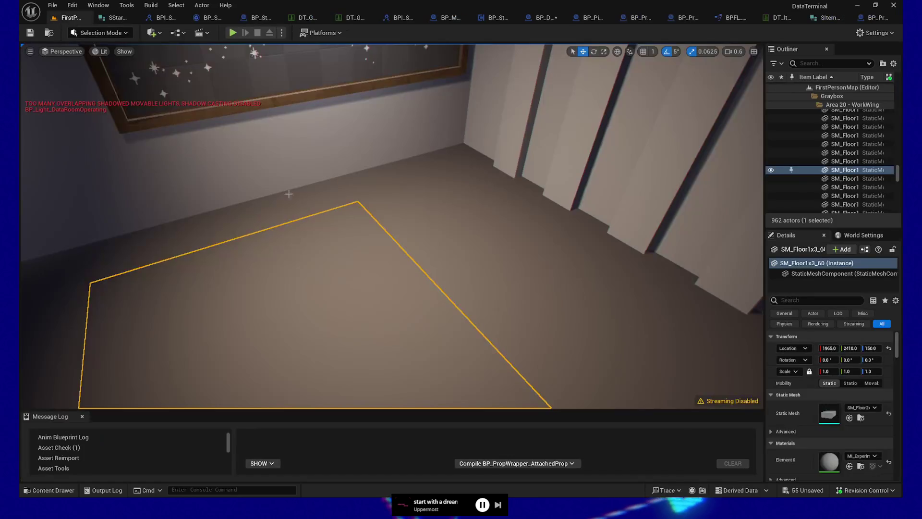
Step: Start a play session and pick up and drop several cards, including the yellow Raw Data card
left_click(233, 33)
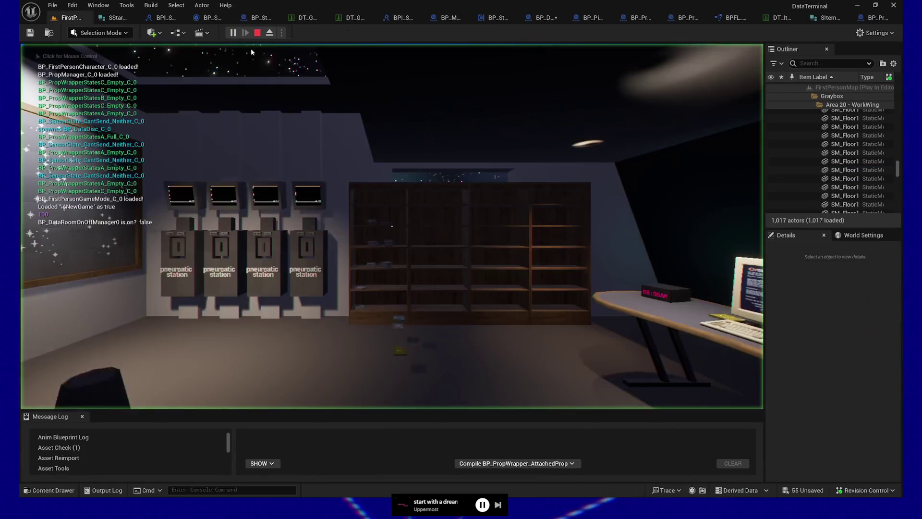
key("w")
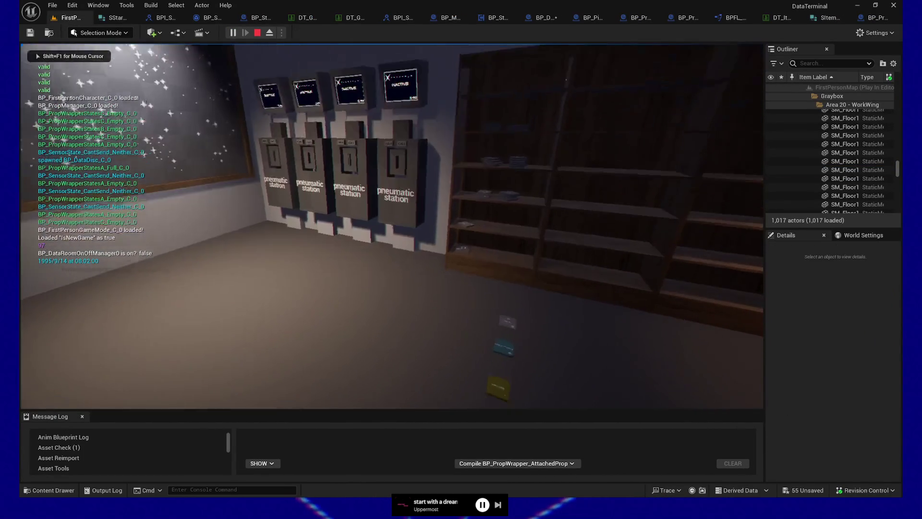
key("w")
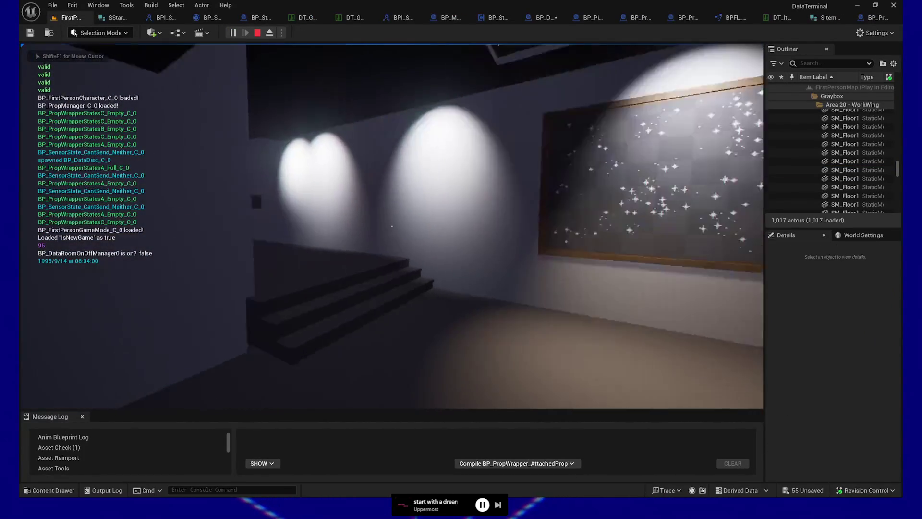
key("e")
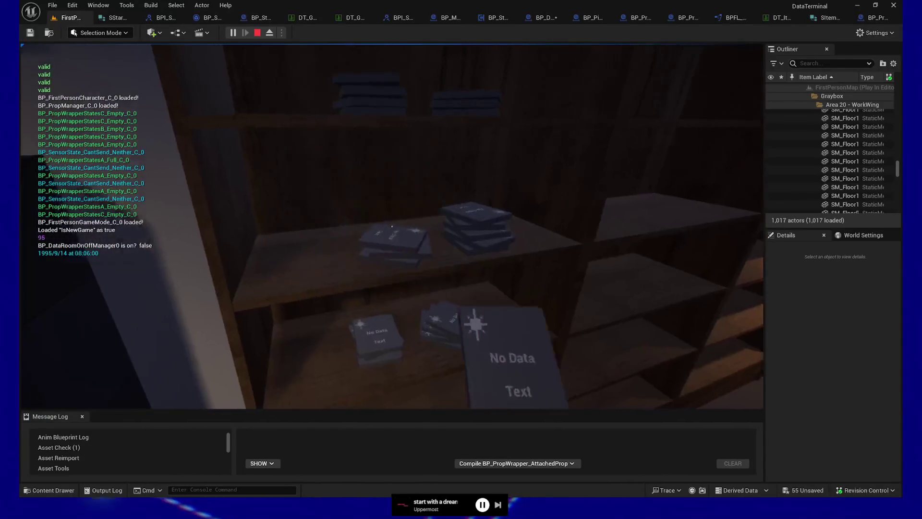
key("e")
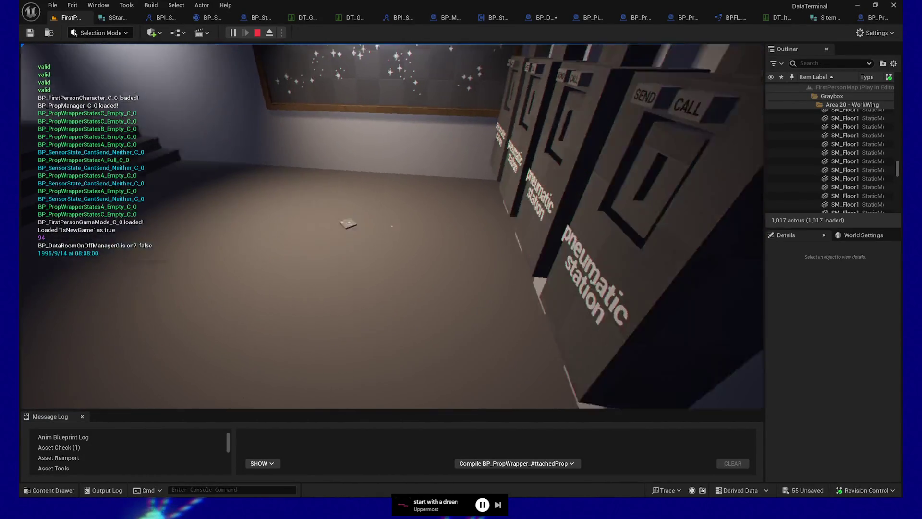
key("w")
key("e")
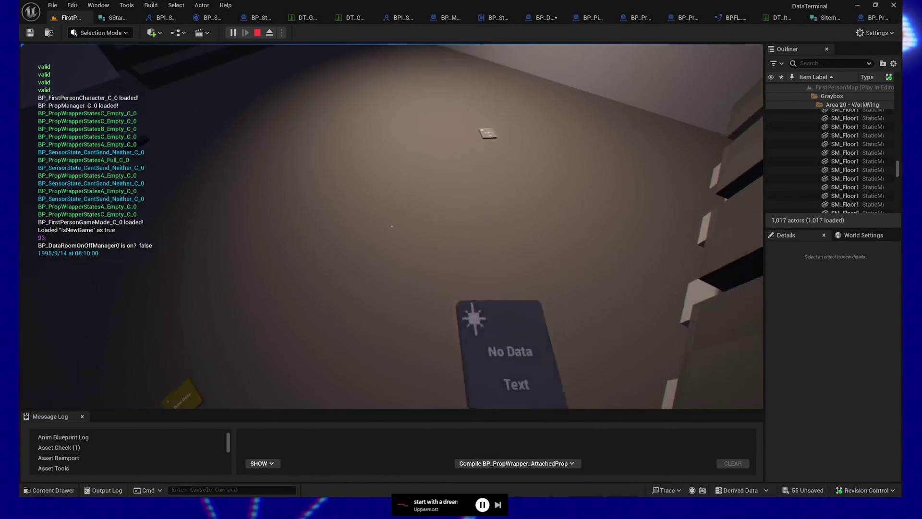
key("e")
key("e")
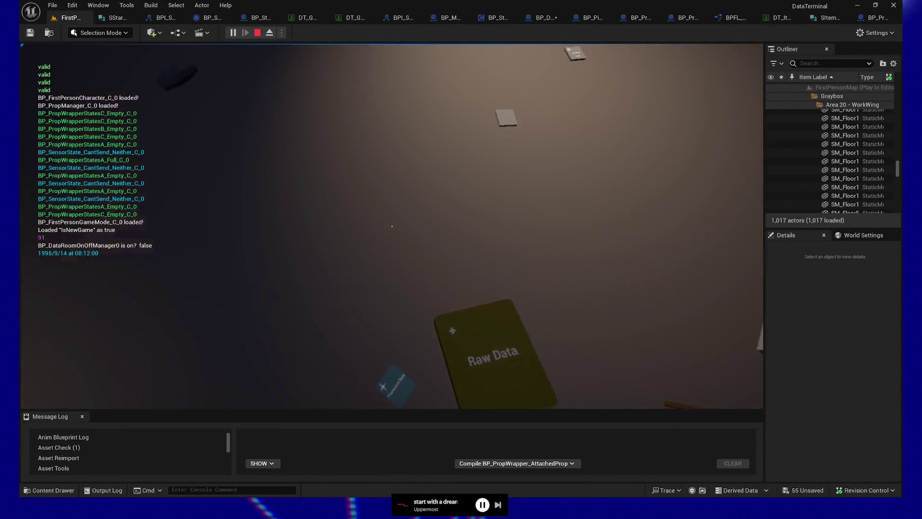
key("e")
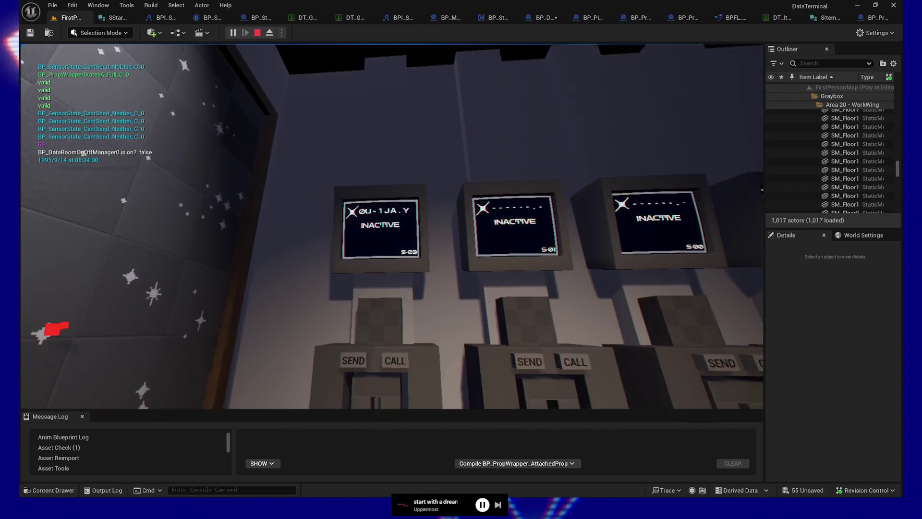
Step: Take the disc from station S-03, insert and remove a card, then quit
key("e")
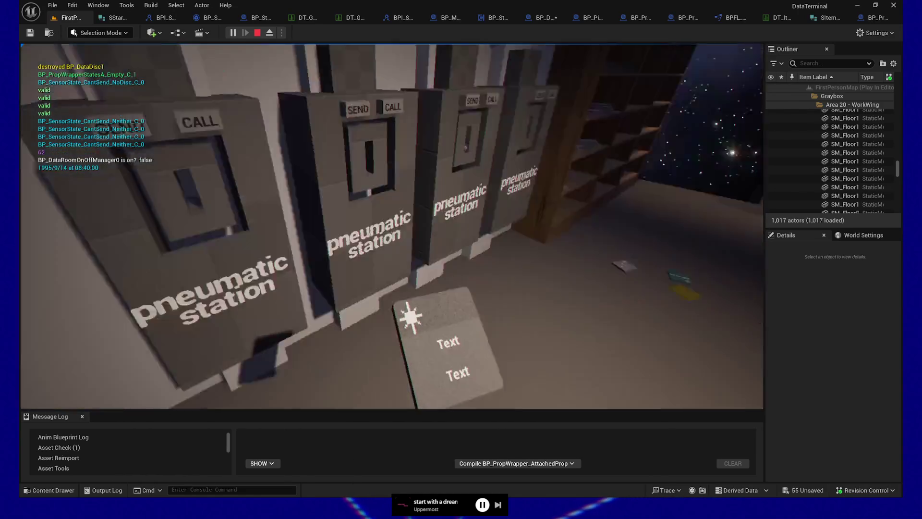
key("e")
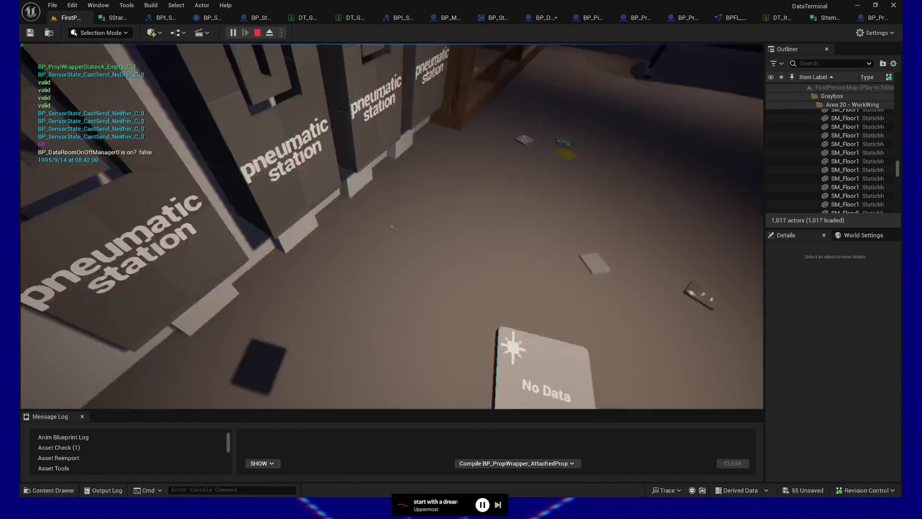
key("e")
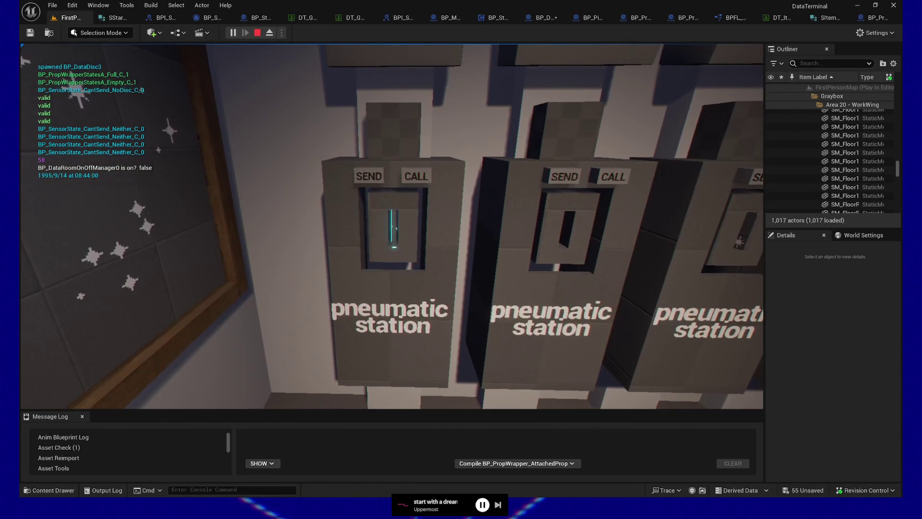
key("e")
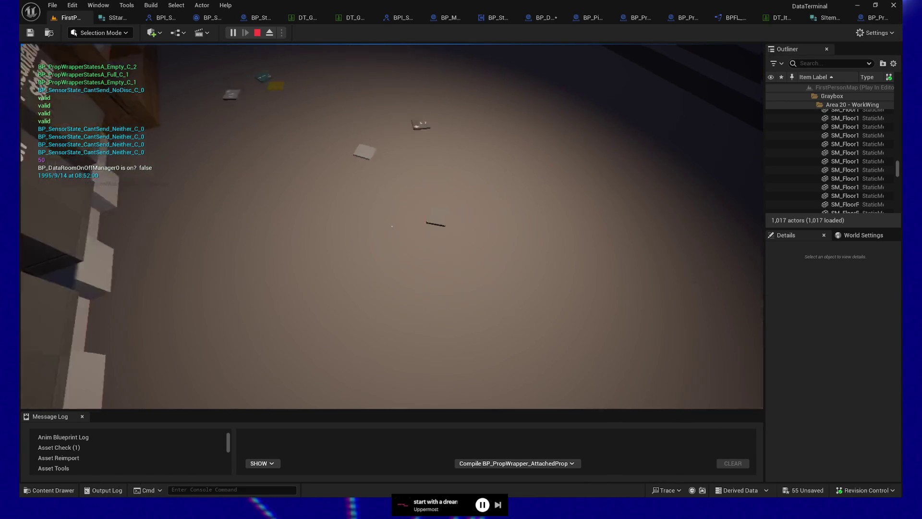
key("Escape")
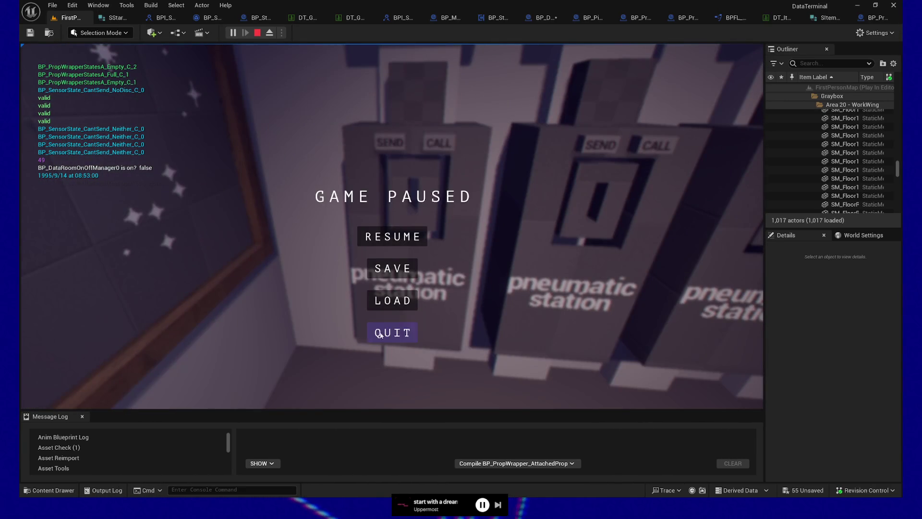
left_click(379, 334)
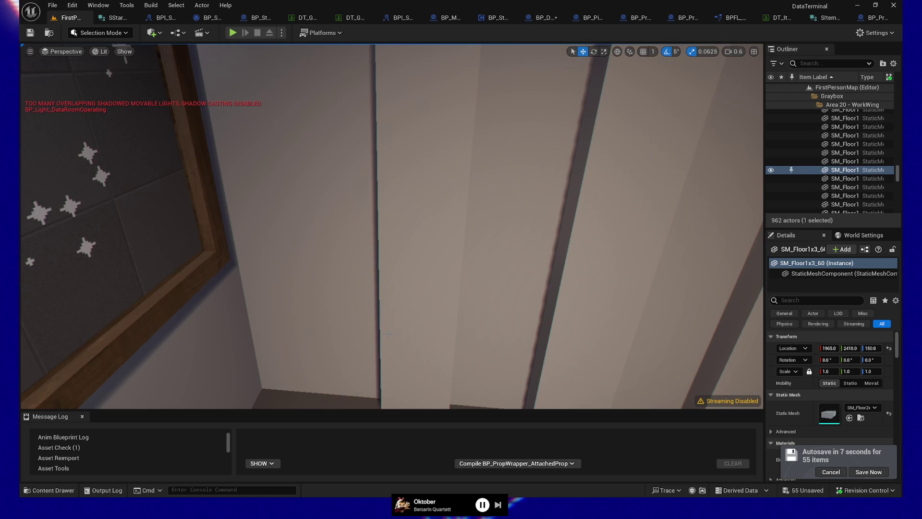
Step: Select BP_DataDisc2, BP_HardDrive5, BP_DiscBox and BP_HardDrive6 to check their Properties in Details
key("f")
left_click_drag(292, 288, 292, 288)
left_click(231, 286)
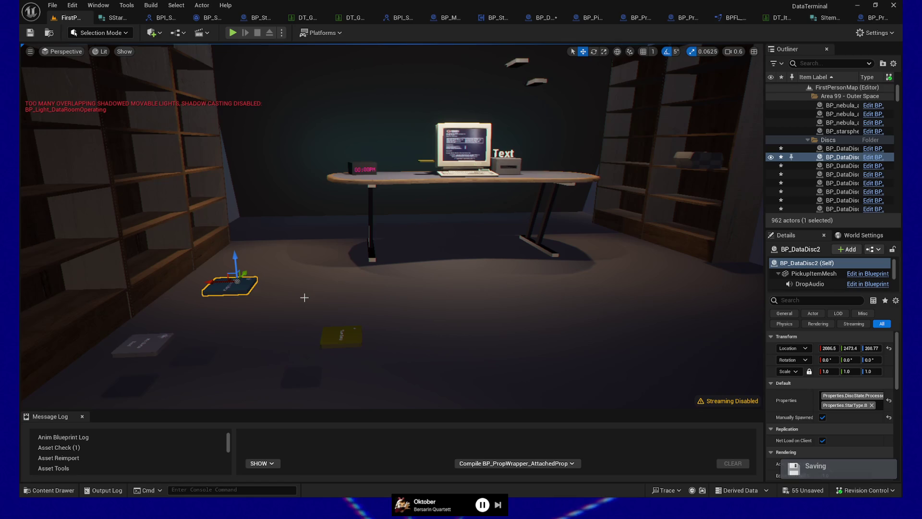
left_click(534, 82)
left_click_drag(578, 144, 578, 144)
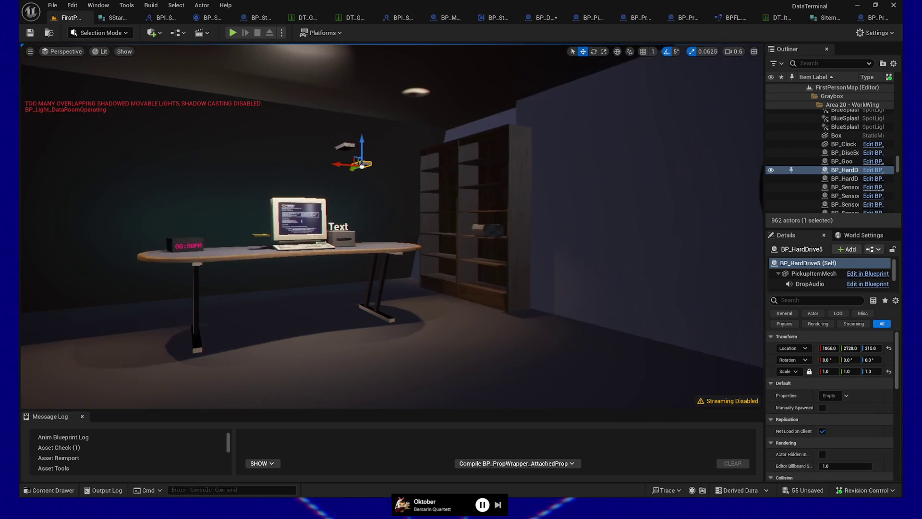
left_click(483, 233)
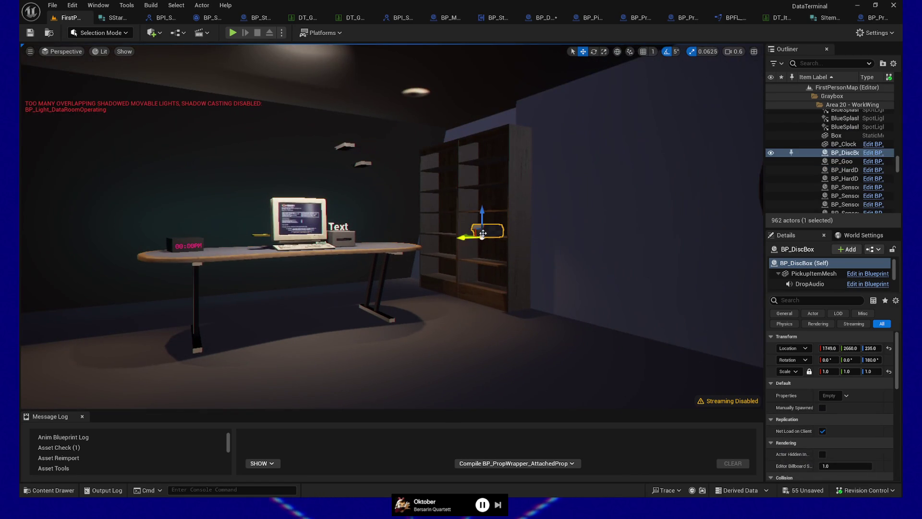
left_click(355, 162)
left_click(345, 145)
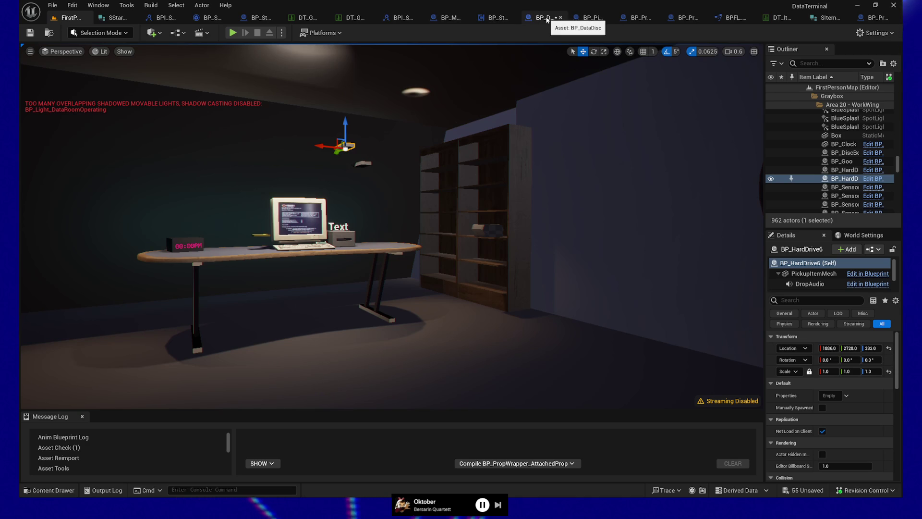
left_click_drag(442, 204, 449, 208)
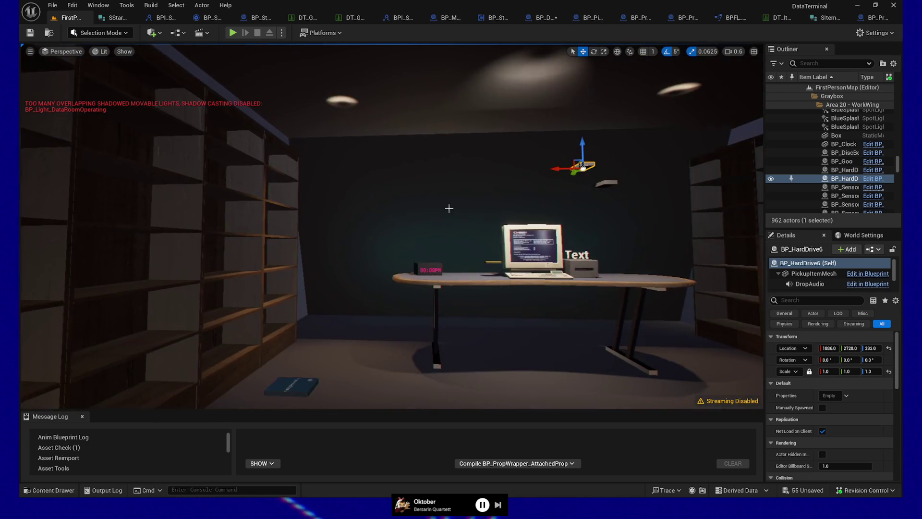
left_click(691, 18)
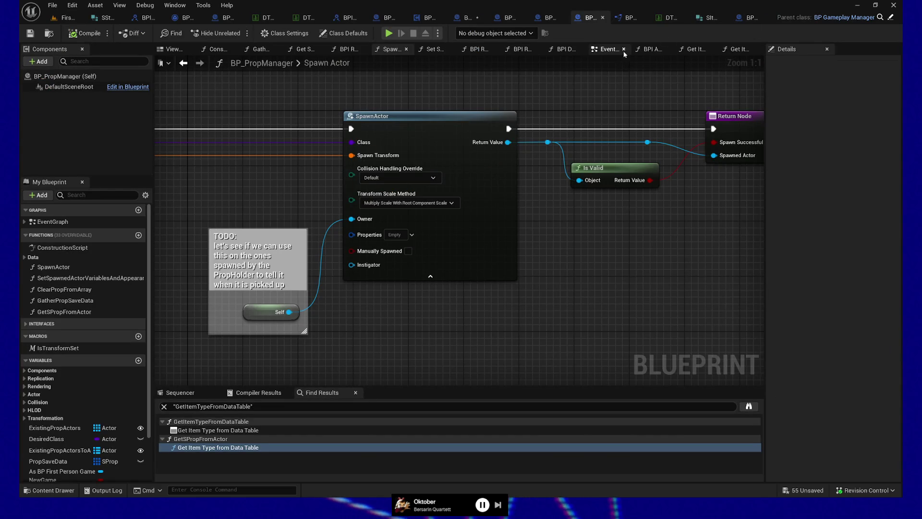
Step: Save the BP_DataDisc Blueprint
left_click(555, 19)
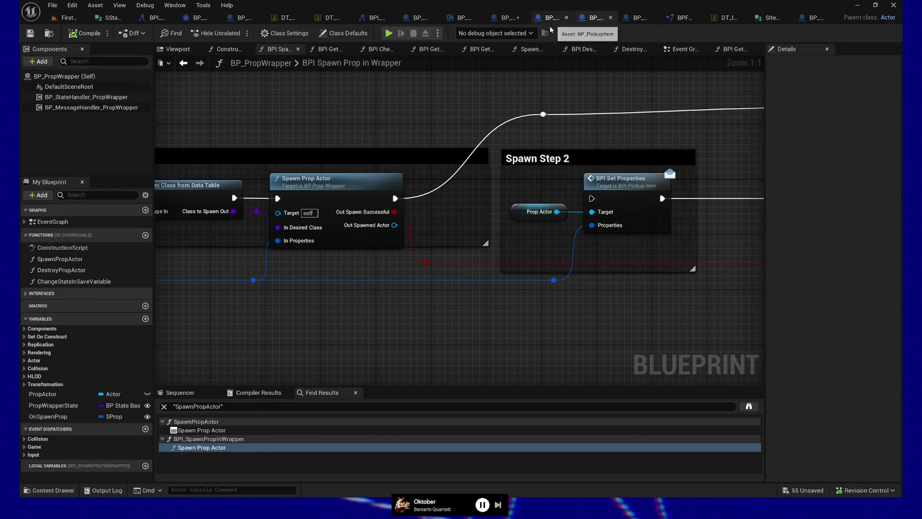
left_click(505, 18)
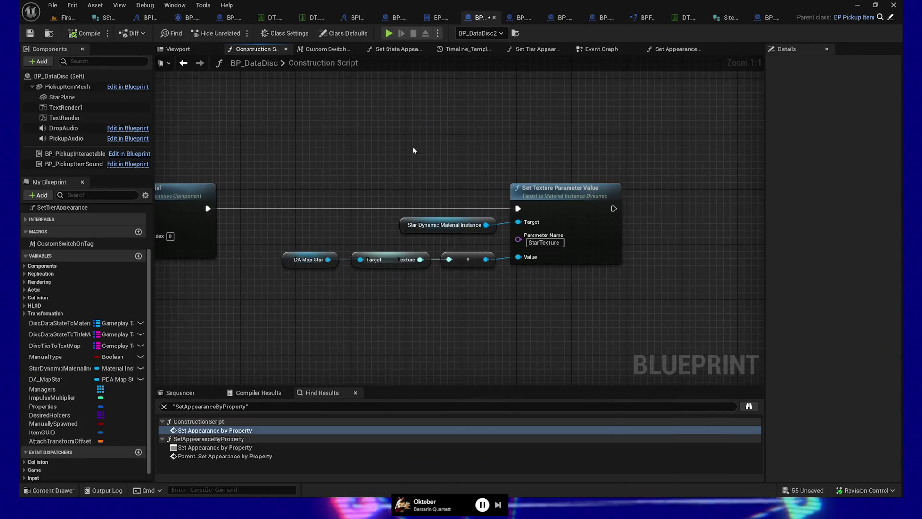
left_click(31, 36)
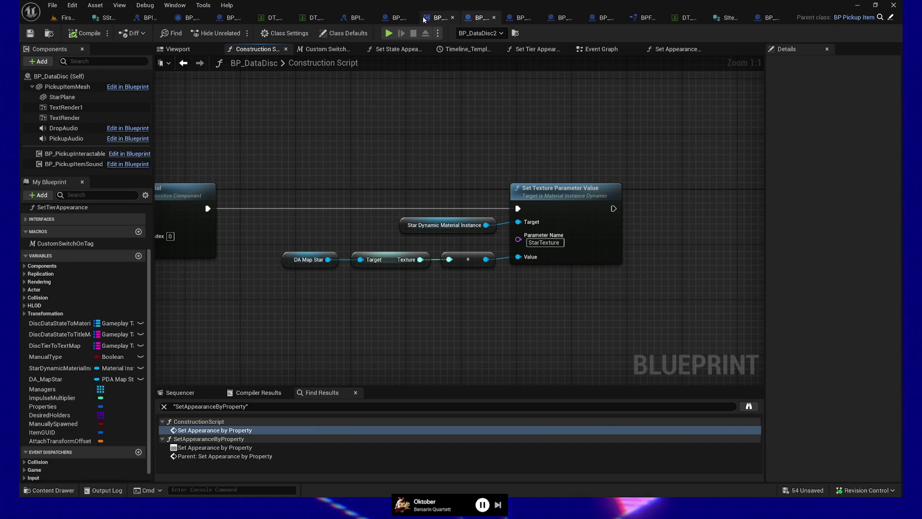
Step: Close BP_Maps, BPI_StarMap, DT_GameplayTags, DT_GeneratedStarDesignations, BP_Star_OnMap, BP_SaveGame, BPI_StarOnMap, SStar_OnMap and one other tab
left_click(453, 18)
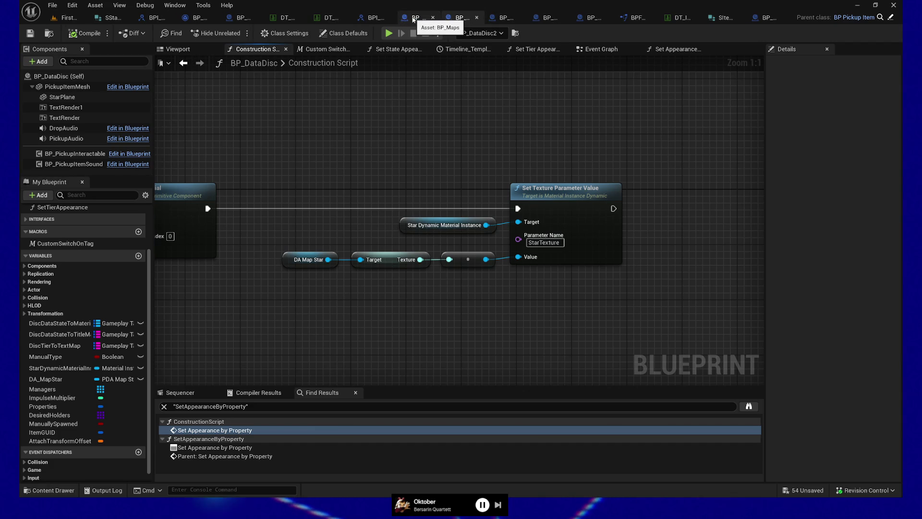
left_click(433, 18)
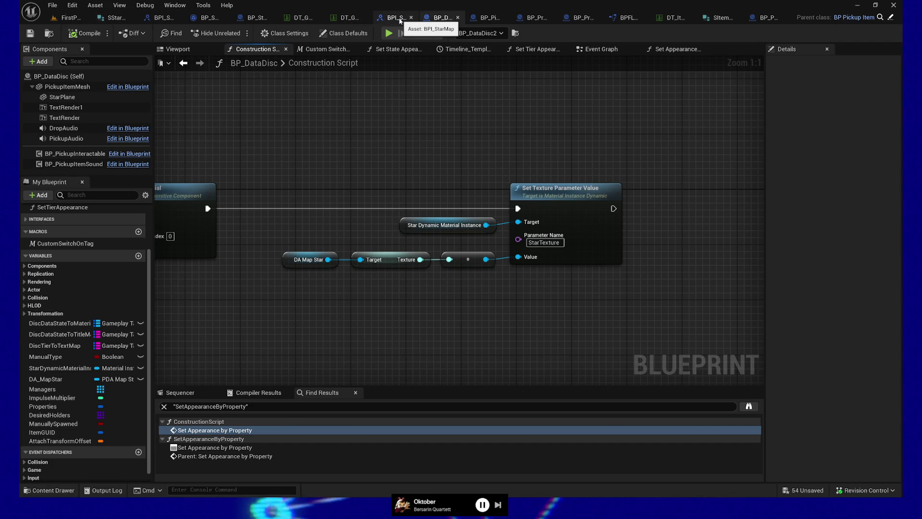
left_click(411, 18)
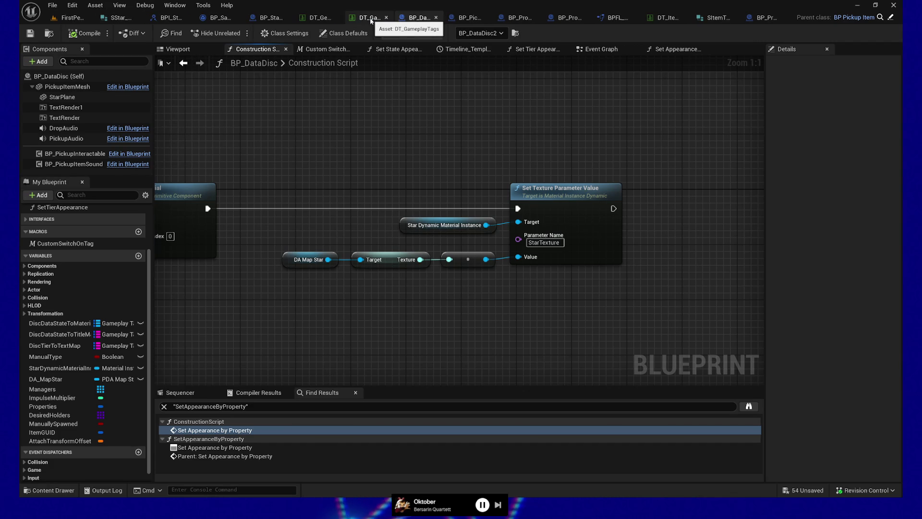
left_click(386, 17)
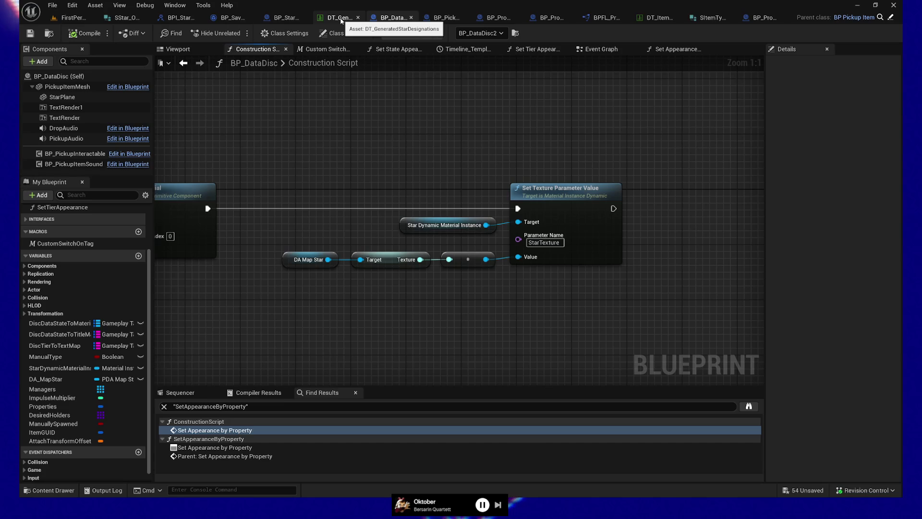
left_click(357, 17)
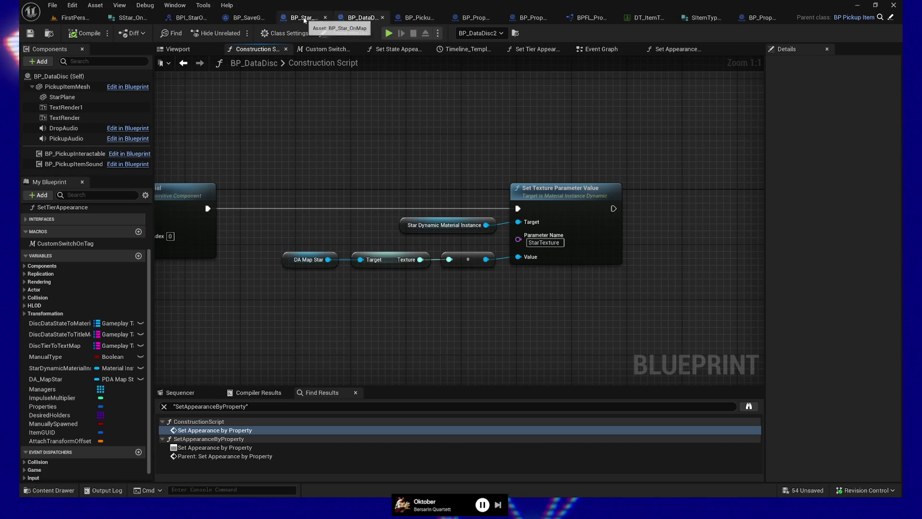
left_click(325, 17)
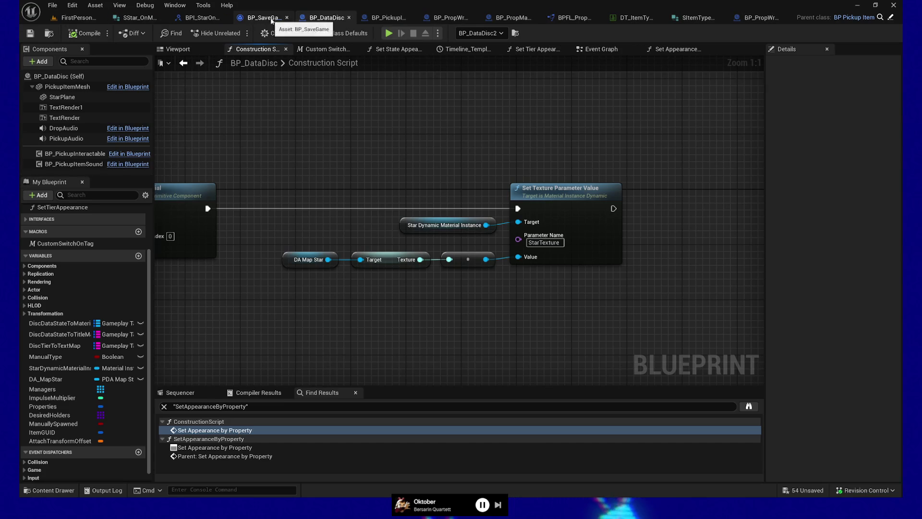
left_click(287, 19)
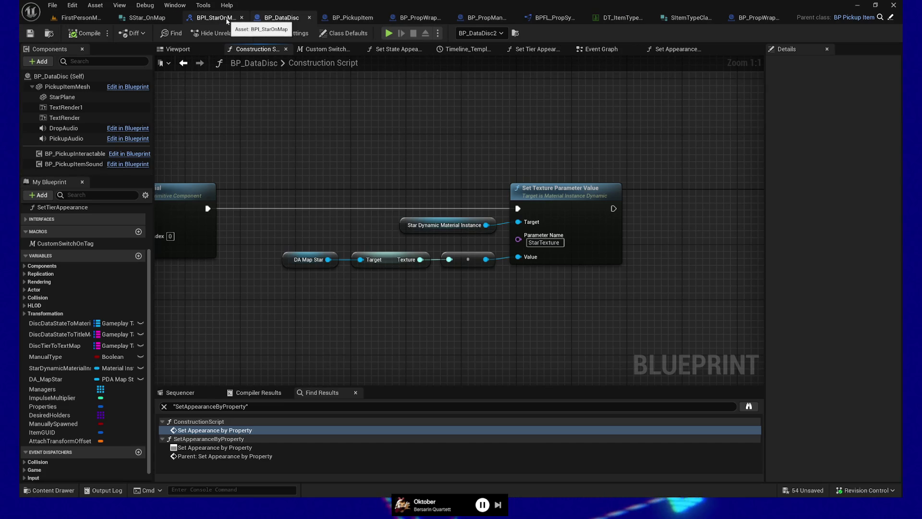
left_click(241, 18)
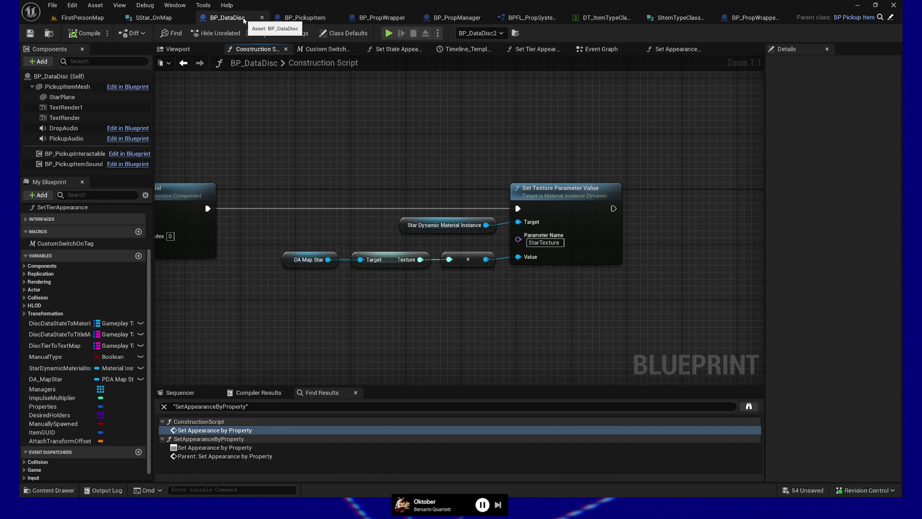
left_click(186, 17)
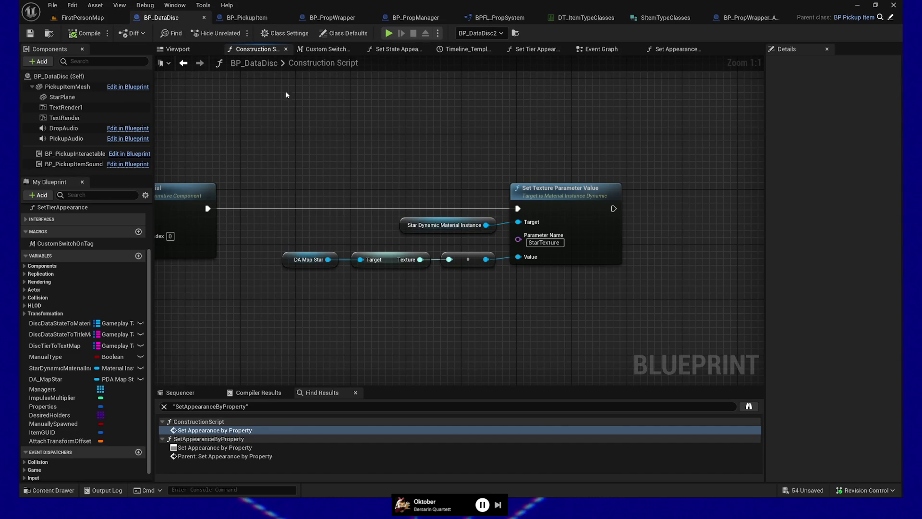
left_click(254, 18)
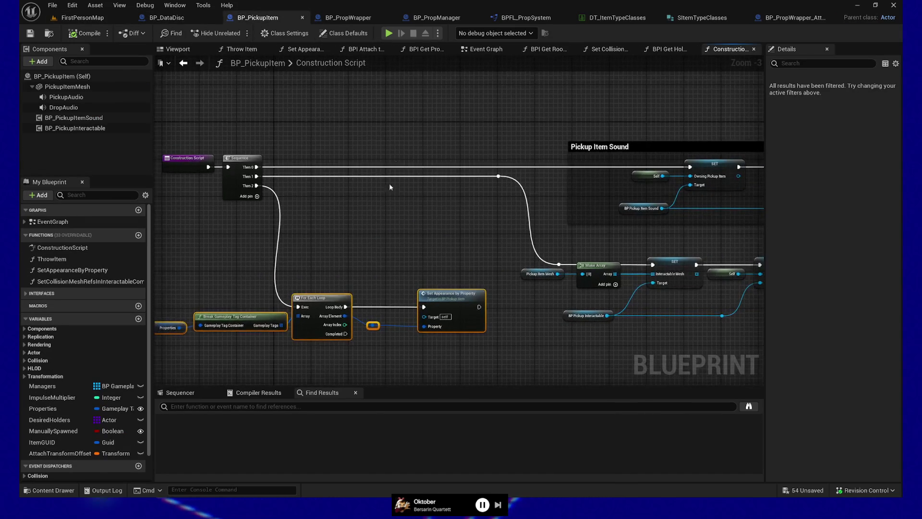
Step: Inspect BP_PickupItem's Properties loop and Set Appearance by Property node, then view BP_PropWrapper and BP_PropManager's Spawn Actor
left_click_drag(373, 269, 468, 152)
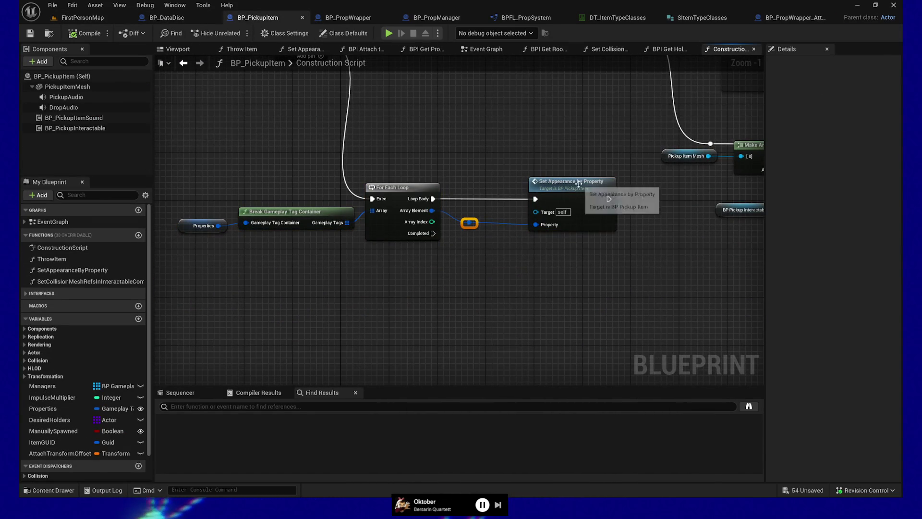
left_click(528, 231)
left_click_drag(528, 237, 525, 283)
left_click_drag(187, 261, 606, 329)
left_click_drag(516, 208, 513, 223)
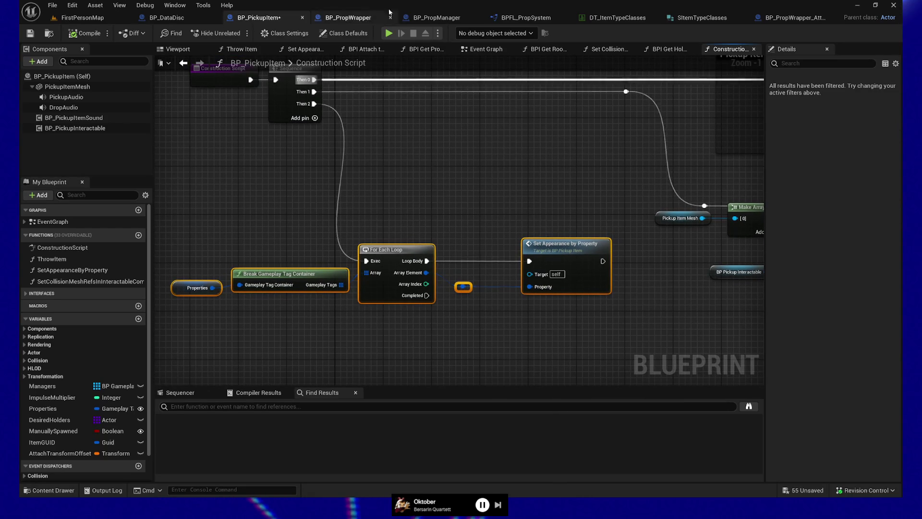
left_click(349, 18)
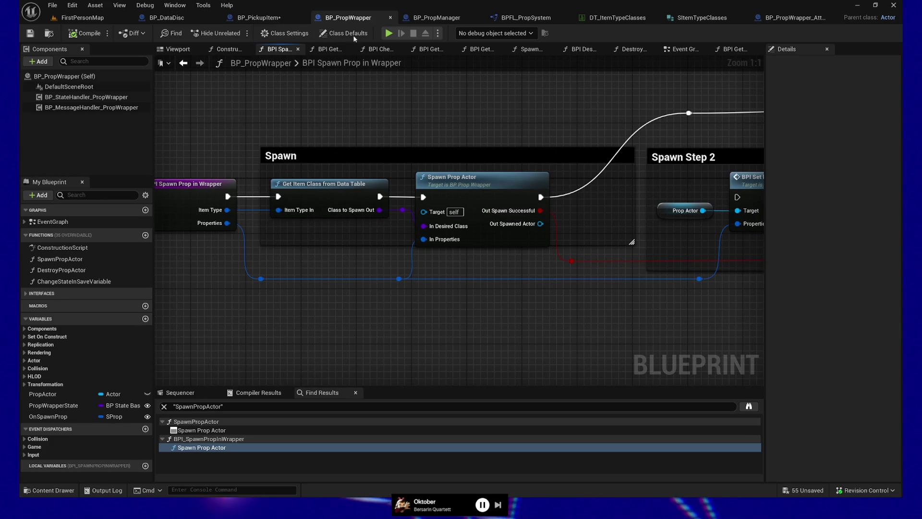
left_click(435, 18)
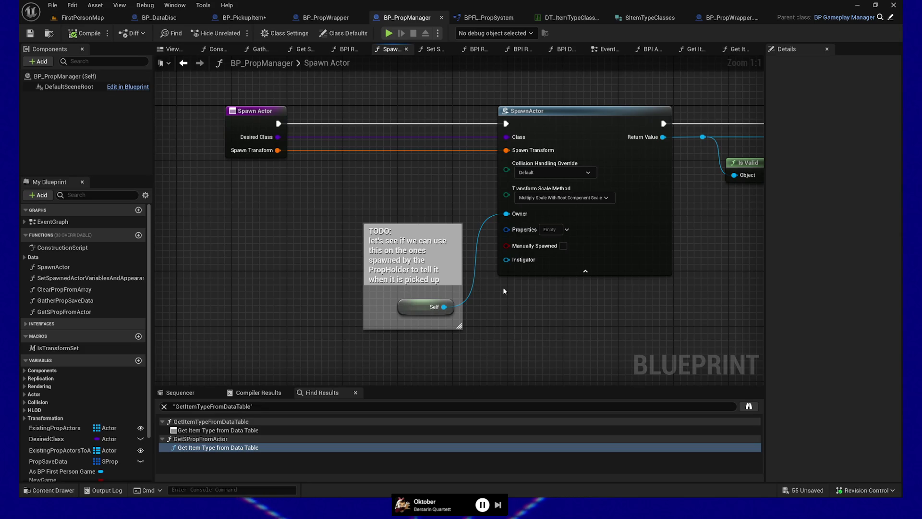
Step: Select the Spawn Actor entry node to list its DesiredClass/SpawnTransform inputs and SpawnSuccessful/SpawnedActor outputs
mouse_move(275, 224)
left_mouse_down()
mouse_move(261, 222)
mouse_move(265, 245)
mouse_move(269, 236)
left_mouse_up()
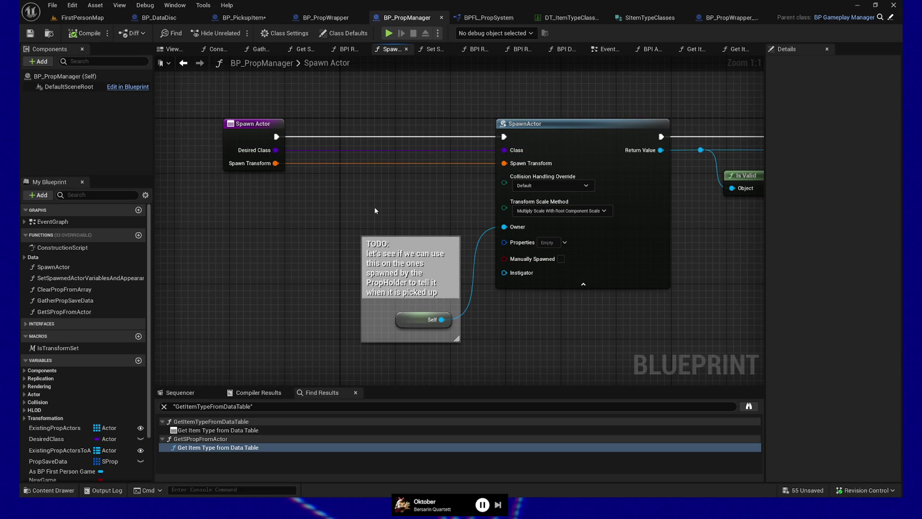
left_click(266, 132)
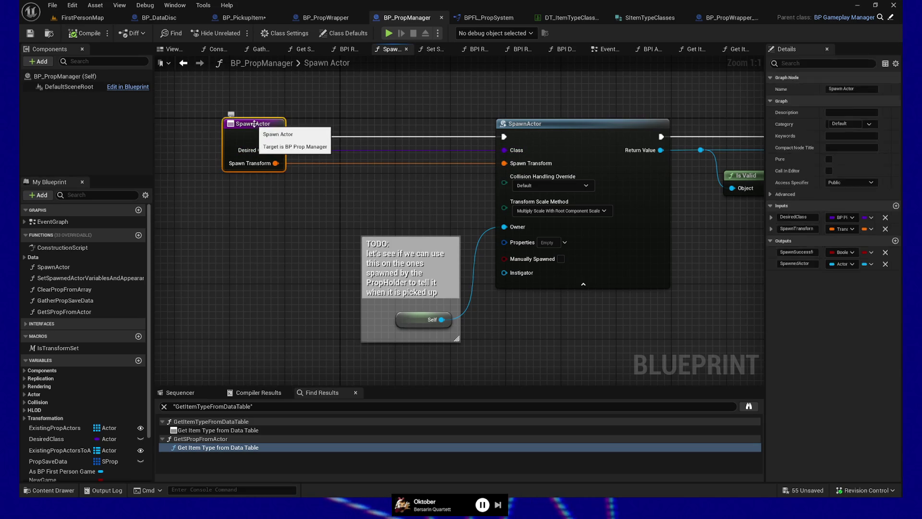
left_click_drag(350, 195, 345, 205)
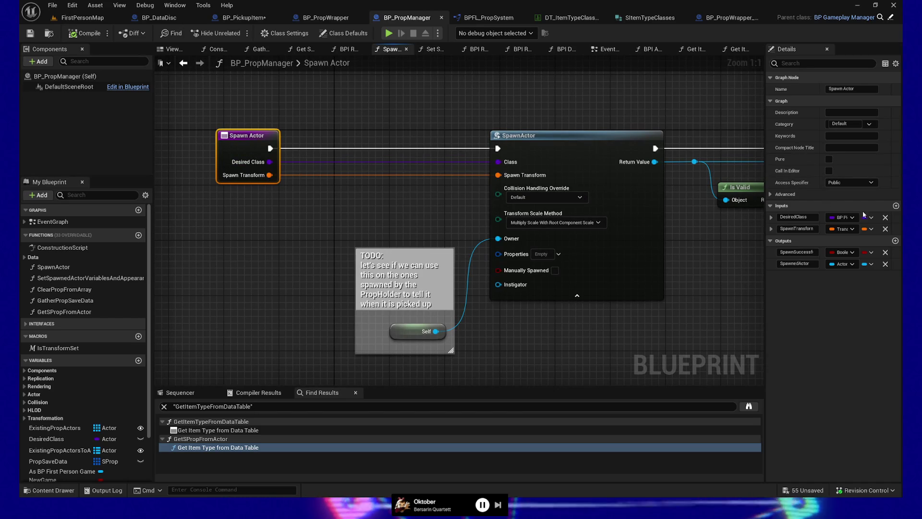
Step: Add a Gameplay Tag Container input named InProperties to Spawn Actor
left_click(897, 206)
left_click(846, 240)
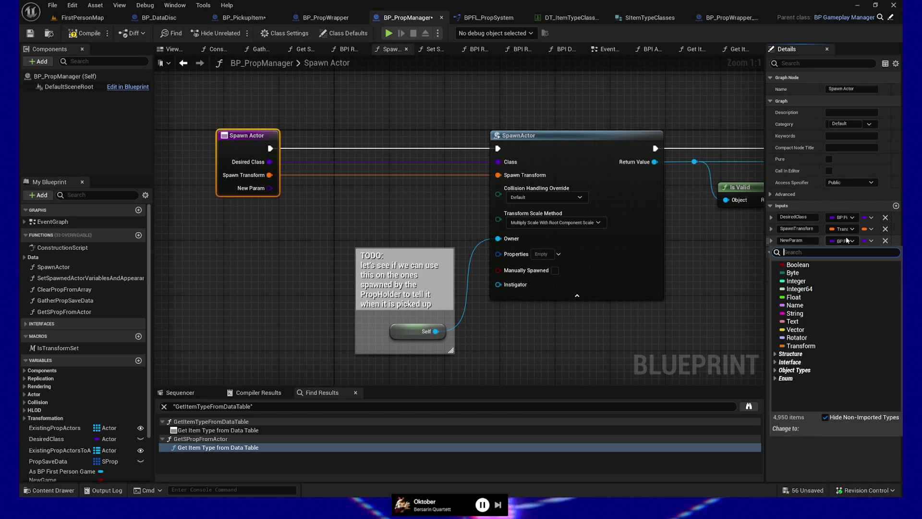
type("Gameplay tag")
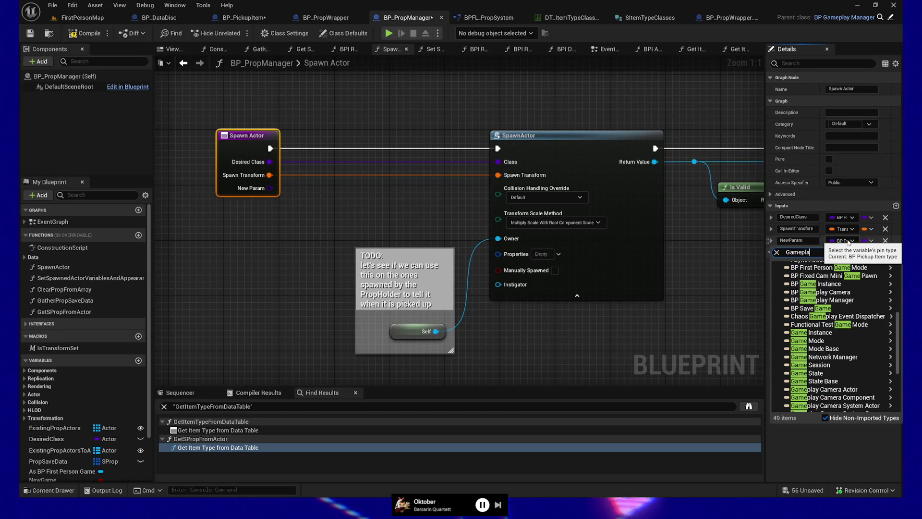
left_click(816, 272)
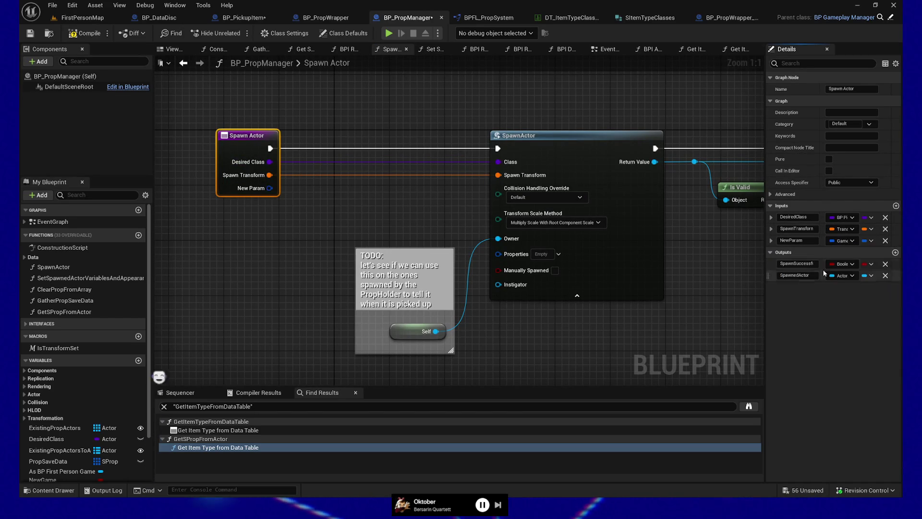
left_click(845, 241)
type("gameplay tag ")
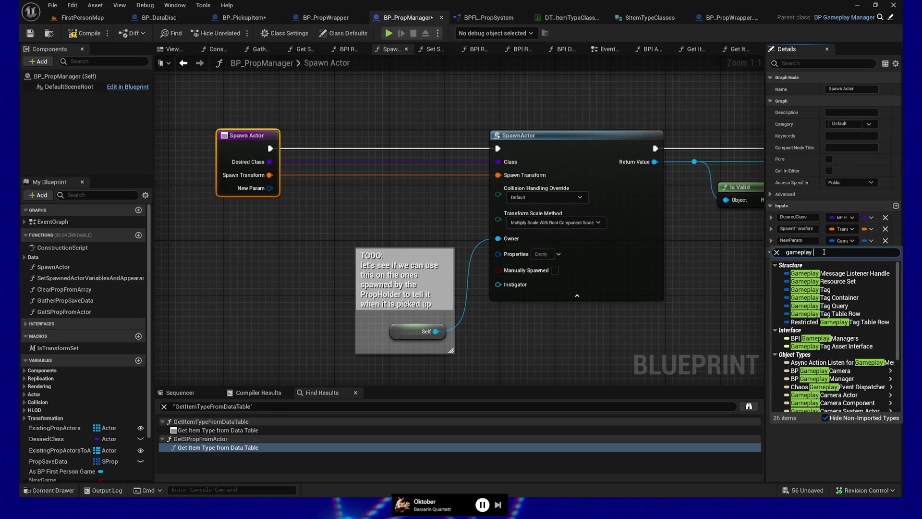
type("cont")
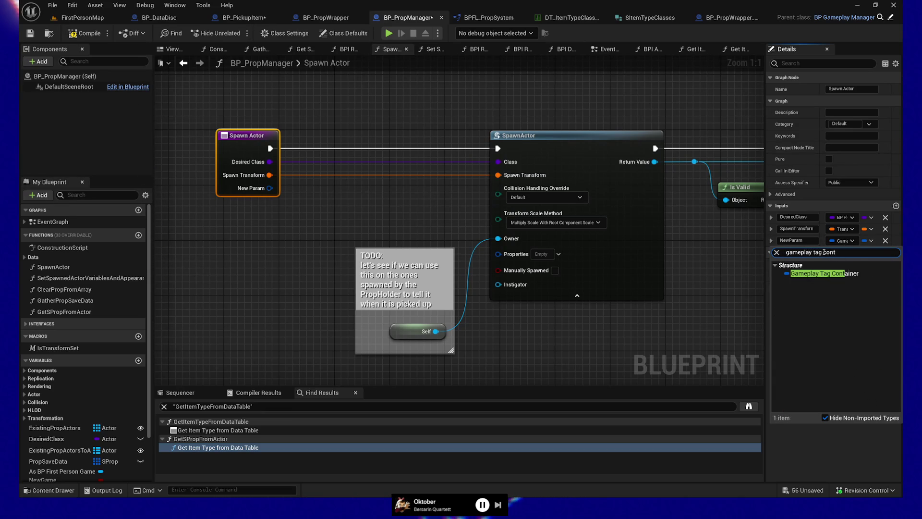
left_click(816, 272)
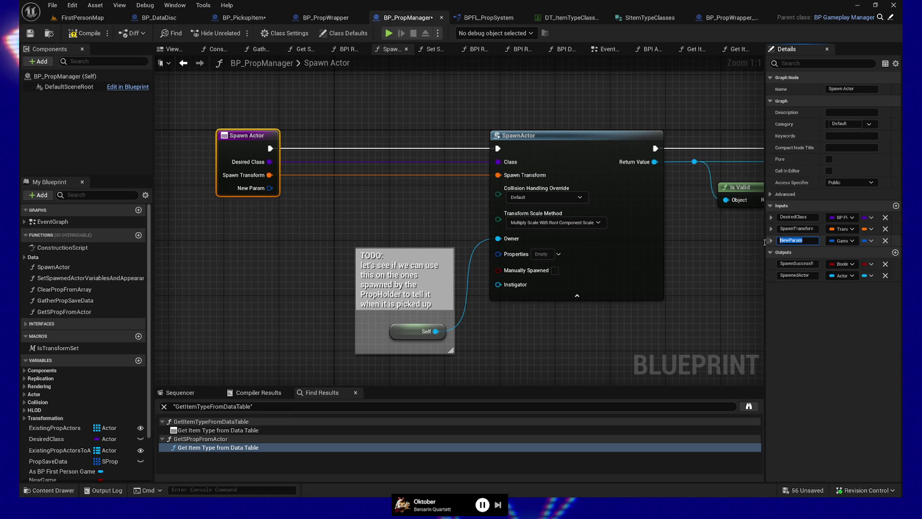
type("In")
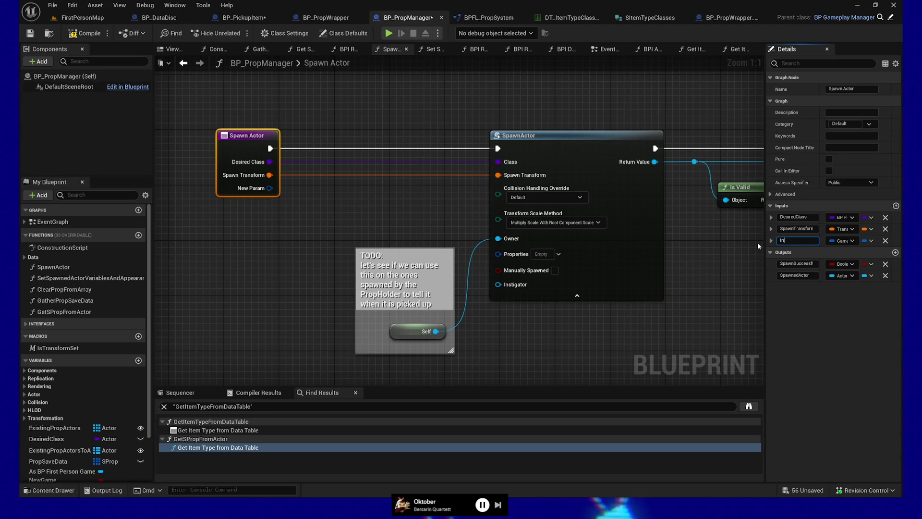
type("Properties")
key("Return")
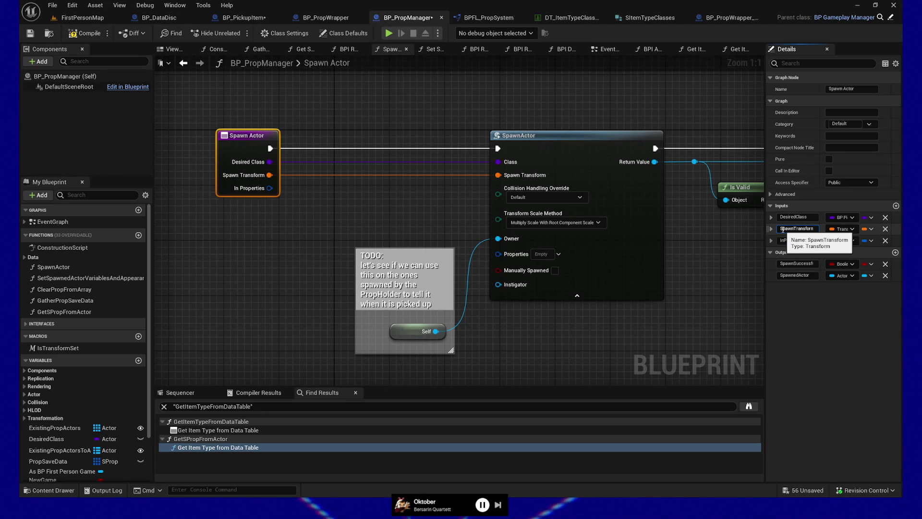
Step: Rename the parameters to InSpawnTransform, InDesiredClass, OutSpawnSuccessful and OutSpawnedActor
key("Return")
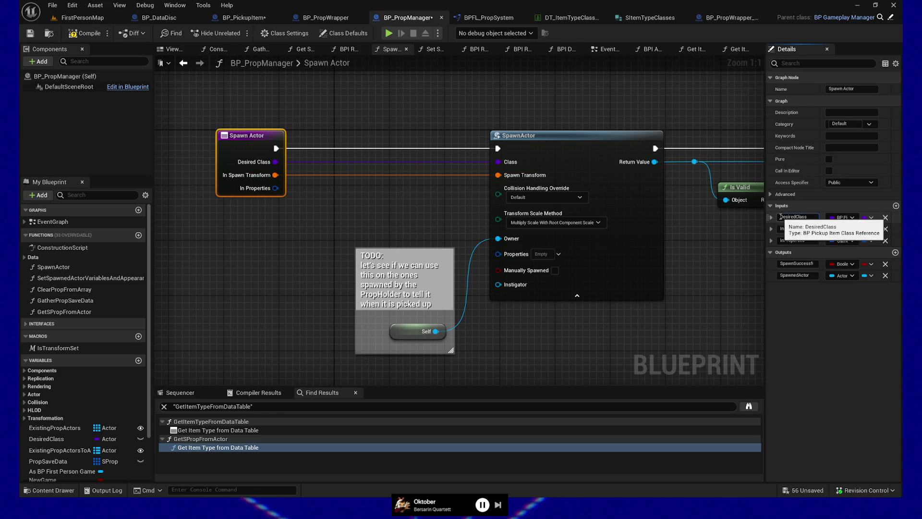
type("In")
key("Return")
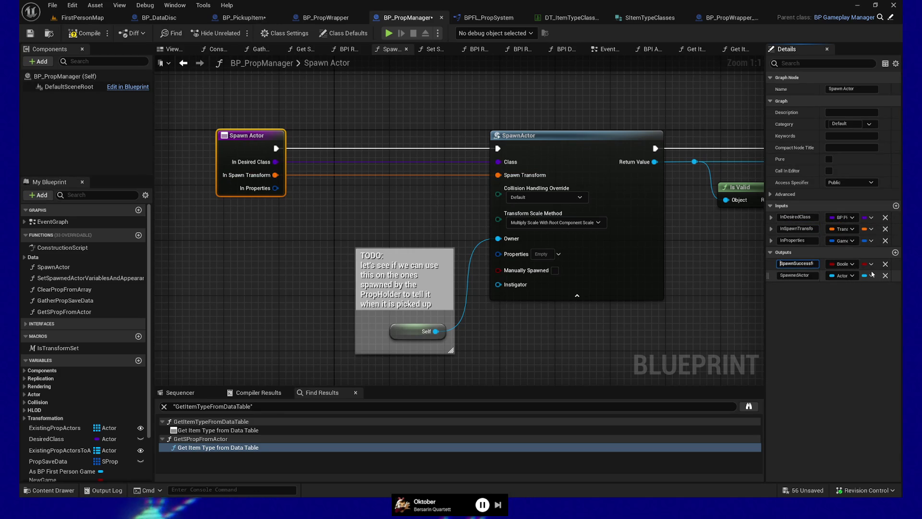
type("Out")
key("Return")
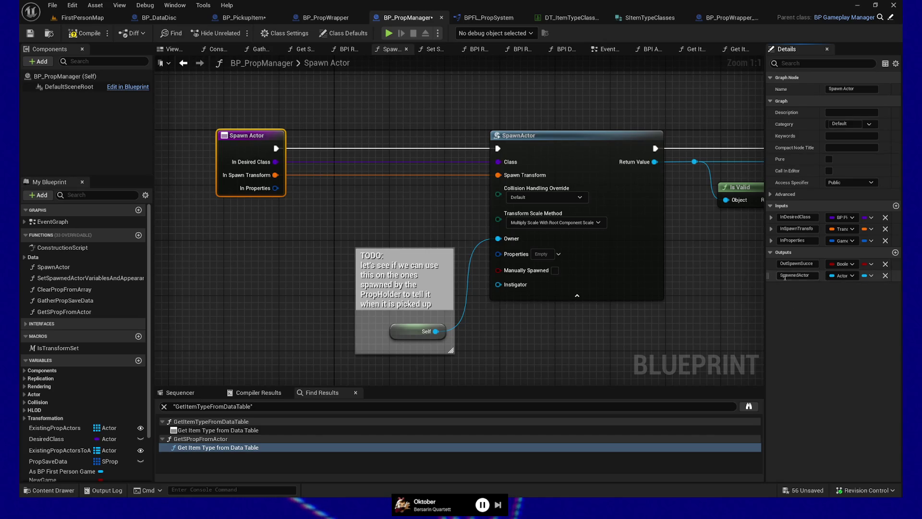
left_click(814, 264)
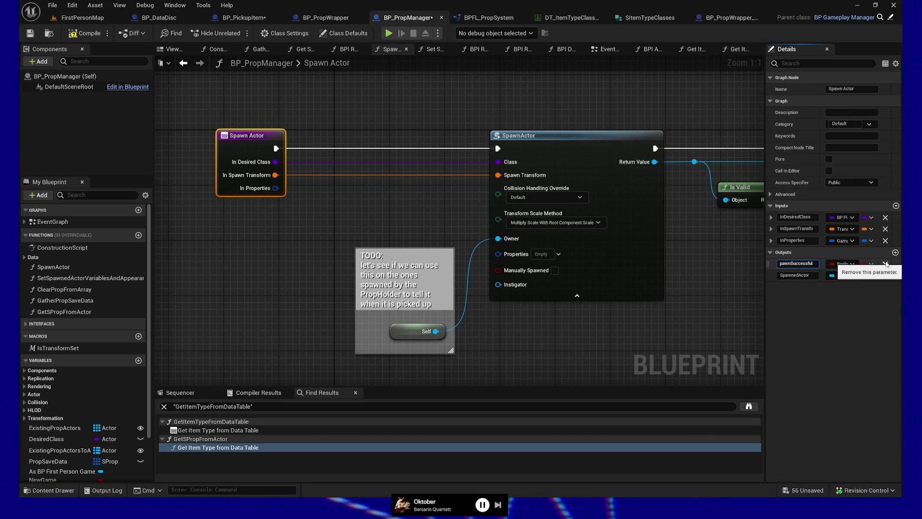
left_click(790, 275)
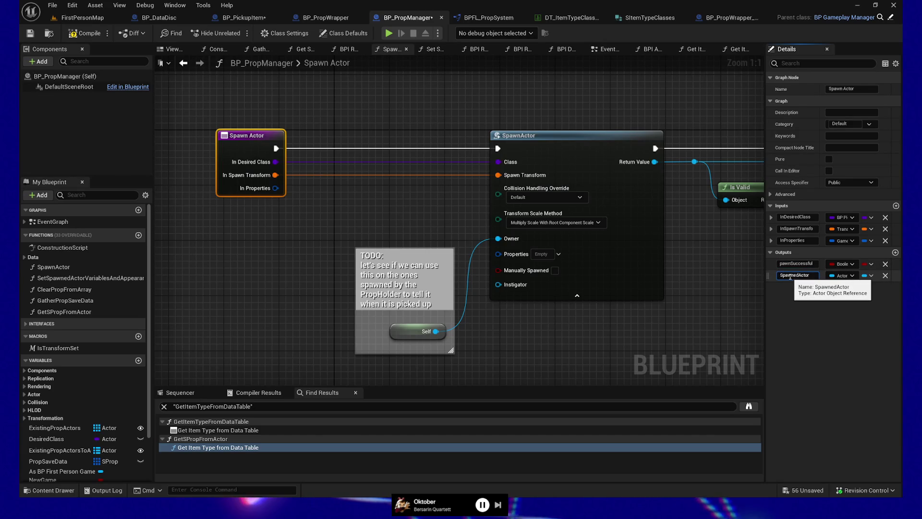
left_click(668, 338)
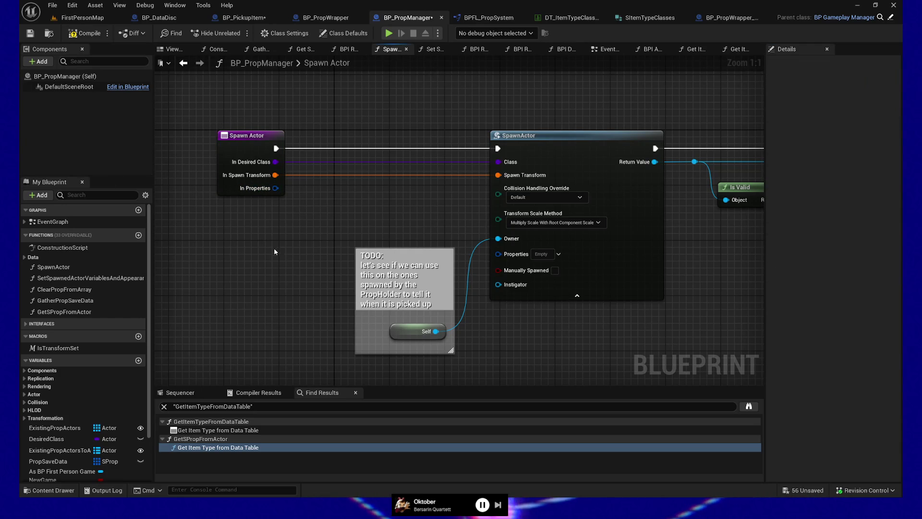
Step: Wire In Properties through a reroute into the SpawnActor node's Properties pin
left_click_drag(287, 237, 262, 250)
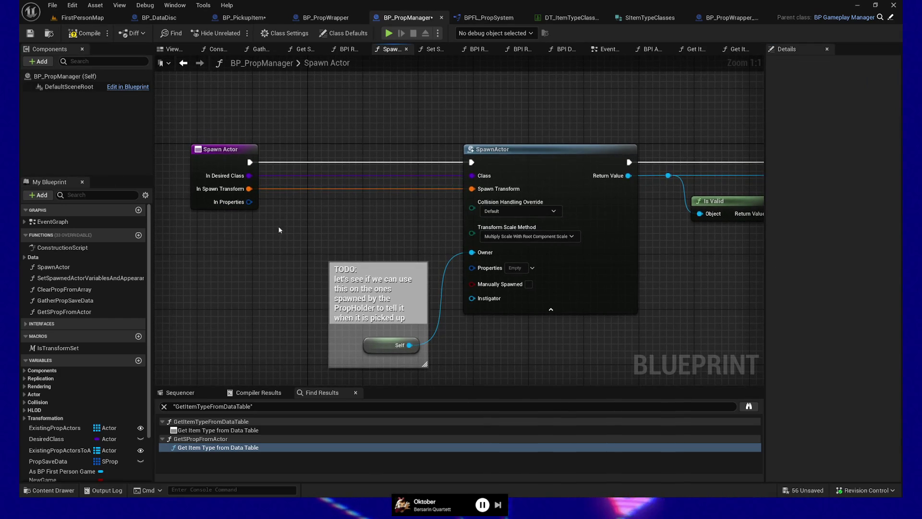
left_click_drag(249, 202, 281, 208)
mouse_move(362, 241)
left_mouse_down()
mouse_move(304, 206)
mouse_move(436, 201)
mouse_move(472, 266)
left_mouse_up()
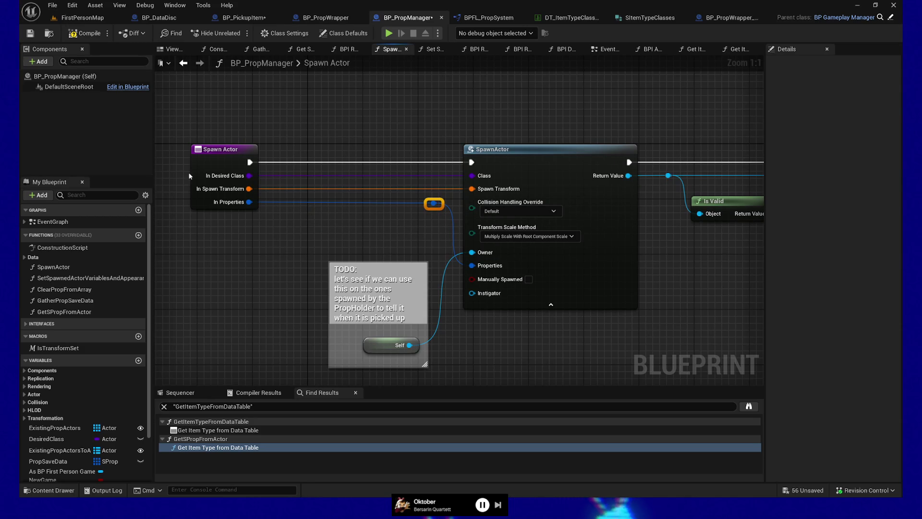
left_click(218, 180)
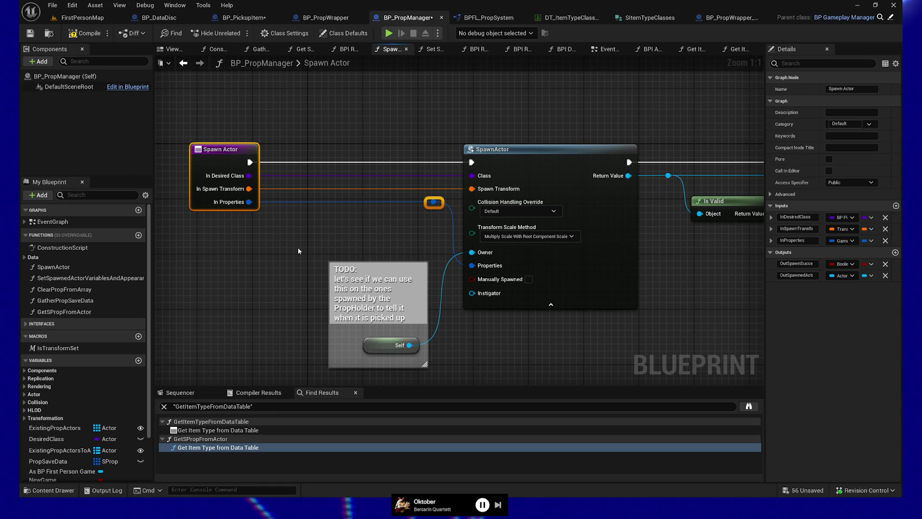
Step: Select the Spawn Actor function entry node and bring up its actions
left_click_drag(328, 239, 295, 239)
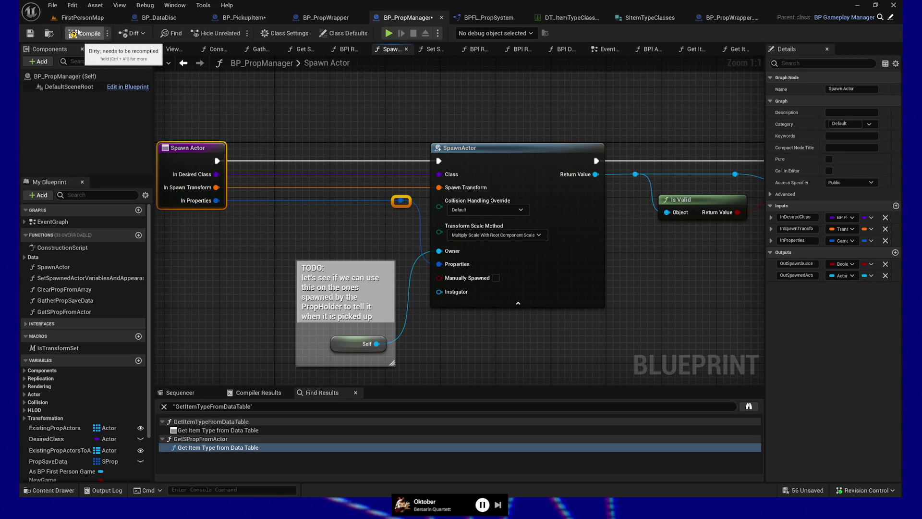
left_click(30, 34)
right_click(184, 164)
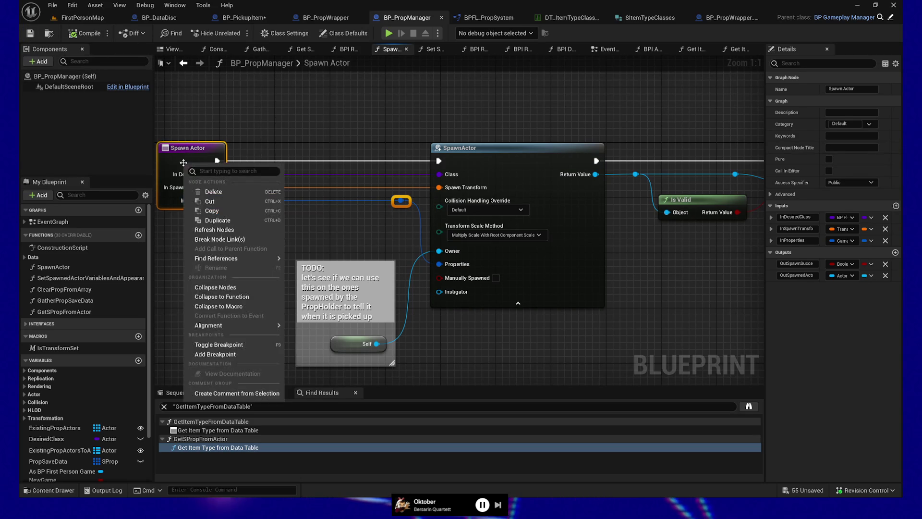
Step: Find all references to SpawnActor and jump to its call in BPI_RequestSpawnPropInManager
mouse_move(221, 261)
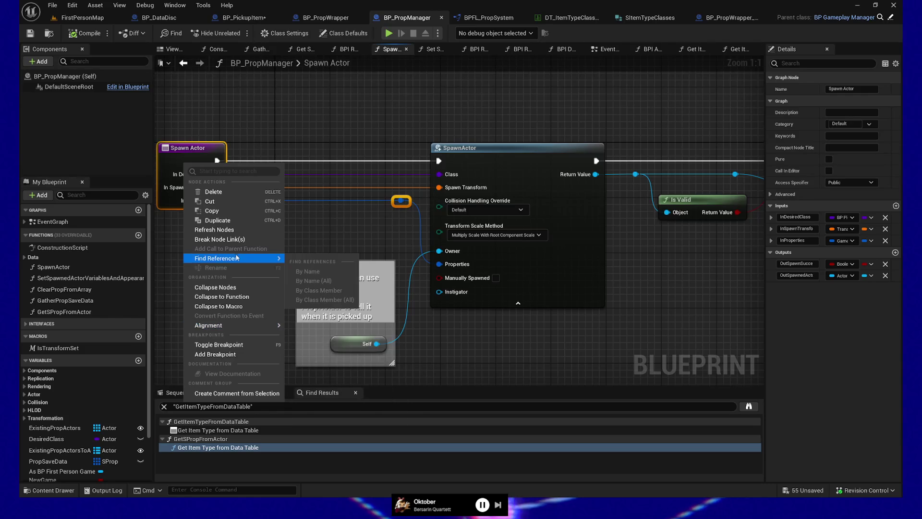
left_click(250, 151)
left_click(202, 156)
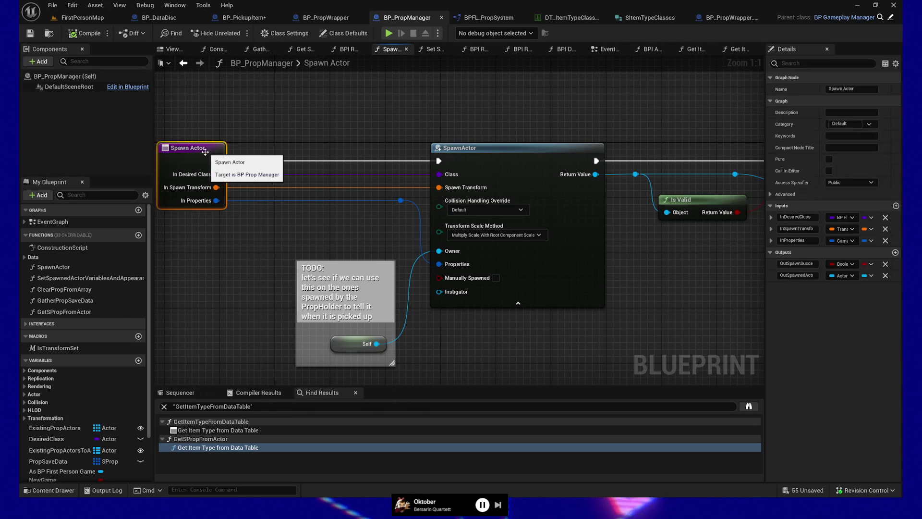
right_click(197, 155)
mouse_move(277, 249)
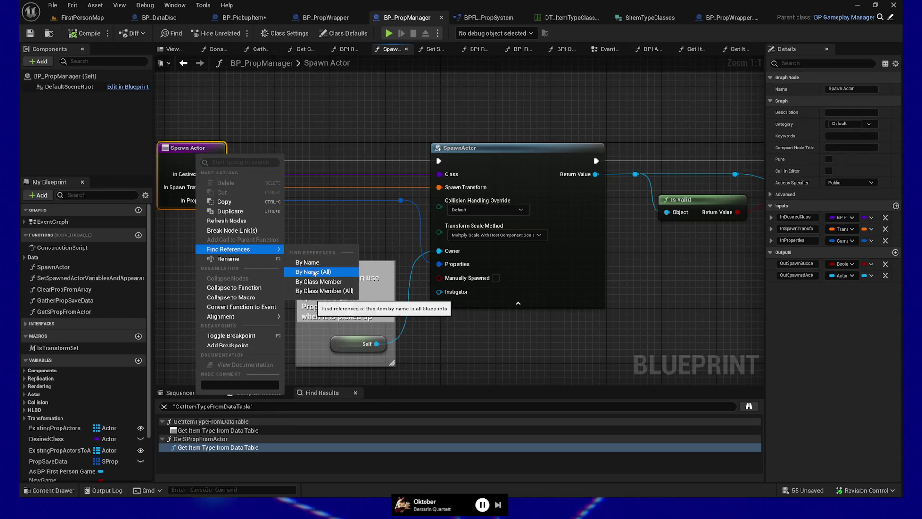
left_click(307, 263)
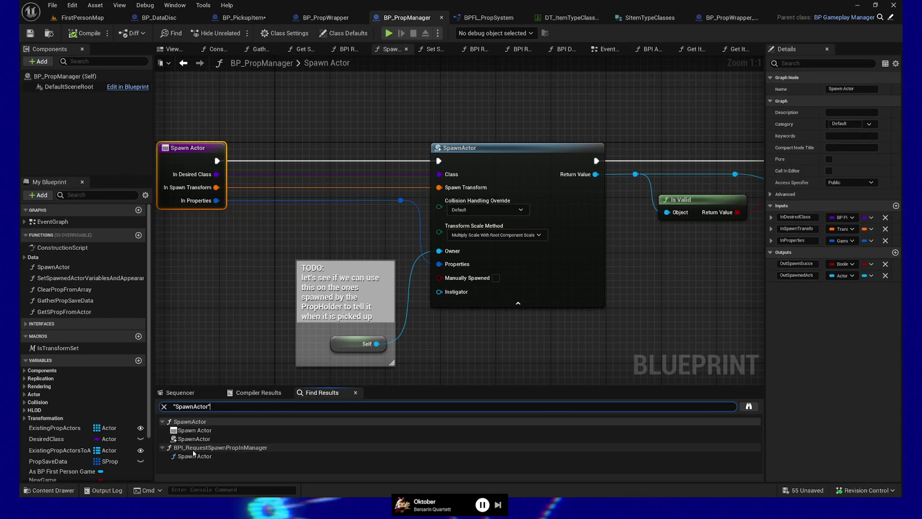
left_click(195, 456)
Step: Connect the Properties input to Spawn Actor's In Properties through two aligned reroute points
left_click_drag(350, 312, 532, 335)
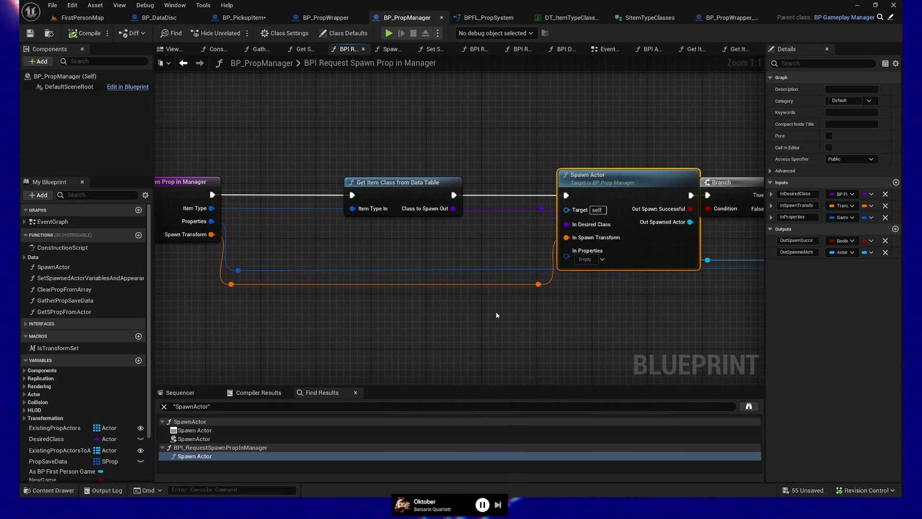
left_click_drag(560, 286, 527, 287)
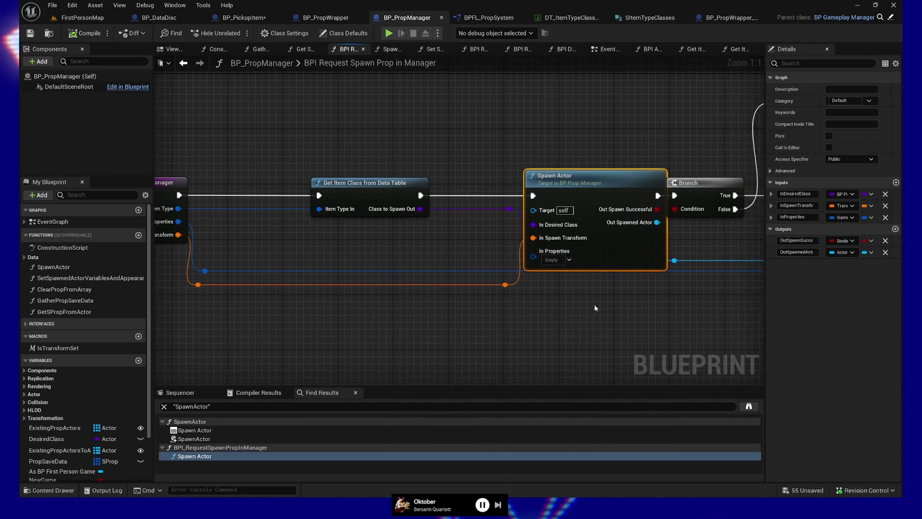
double_click(496, 271)
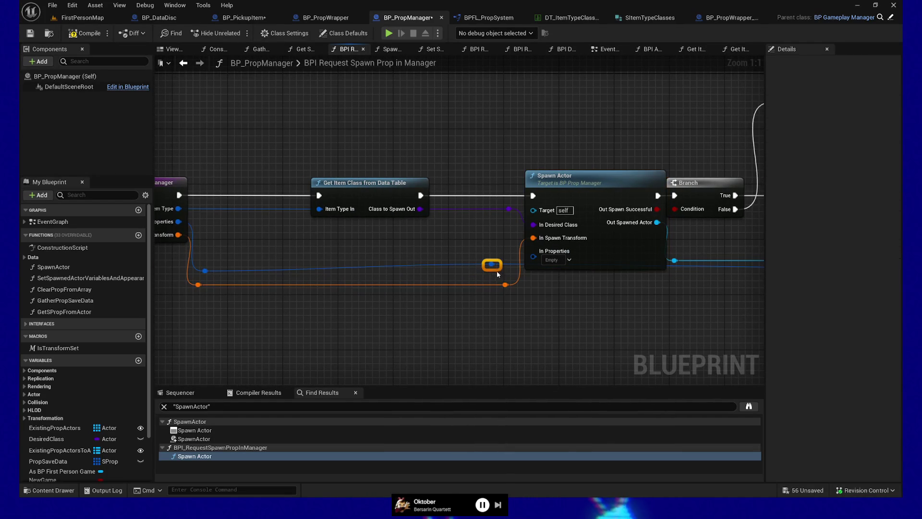
double_click(205, 271)
left_click_drag(501, 265, 533, 256)
mouse_move(680, 271)
left_mouse_down()
mouse_move(467, 271)
mouse_move(464, 262)
left_mouse_up()
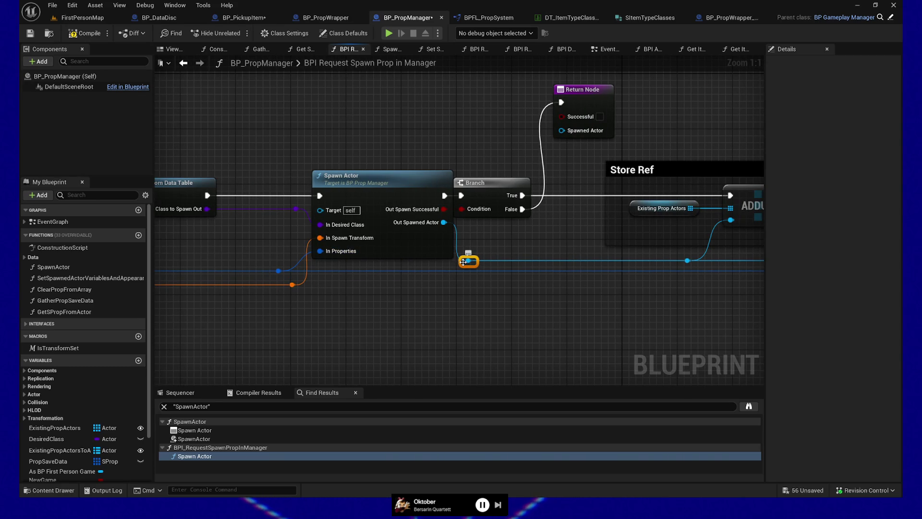
Step: Route ADDUNIQUE's execution through a reroute to the Return Node and compile BP_PropManager
mouse_move(455, 293)
left_mouse_down()
mouse_move(381, 340)
mouse_move(501, 334)
mouse_move(550, 309)
mouse_move(422, 338)
mouse_move(246, 339)
left_mouse_up()
left_click_drag(561, 341, 453, 344)
left_click_drag(217, 238, 254, 189)
mouse_move(260, 188)
left_mouse_down()
mouse_move(593, 192)
mouse_move(623, 238)
left_mouse_up()
left_click(73, 32)
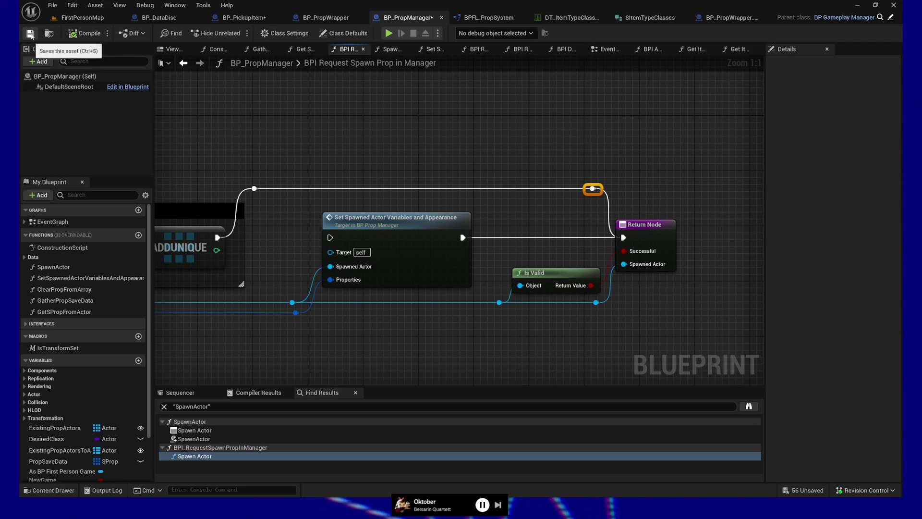
left_click(328, 19)
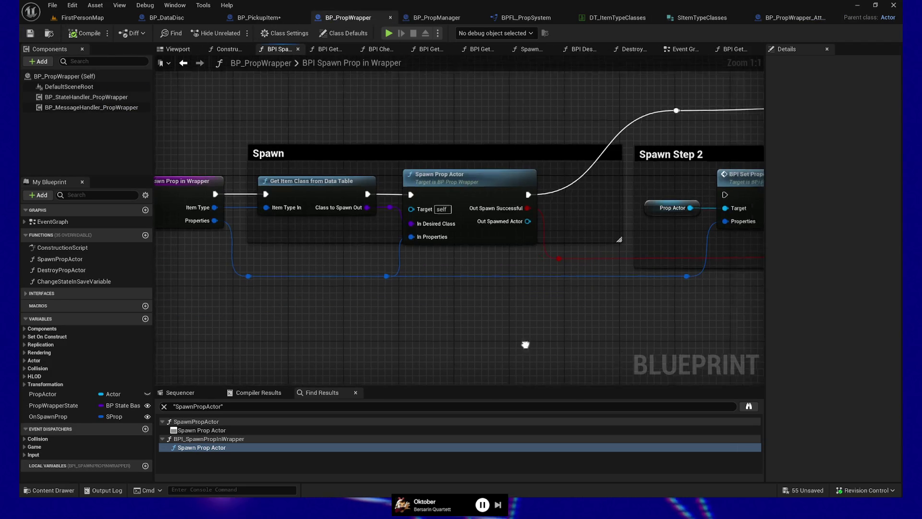
Step: In Spawn Prop Actor, wire In Properties into SpawnActor's Properties via a straightened reroute, then compile
double_click(329, 181)
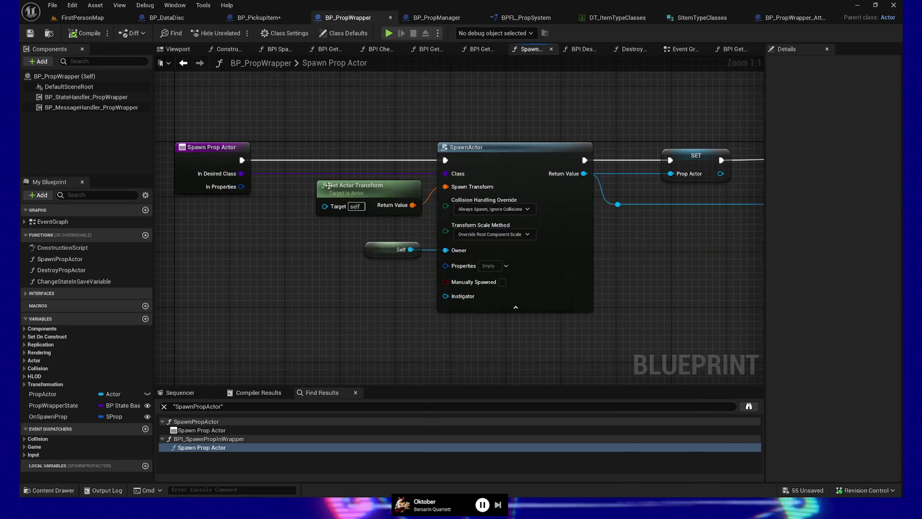
mouse_move(254, 203)
left_mouse_down()
mouse_move(281, 293)
mouse_move(459, 282)
left_mouse_up()
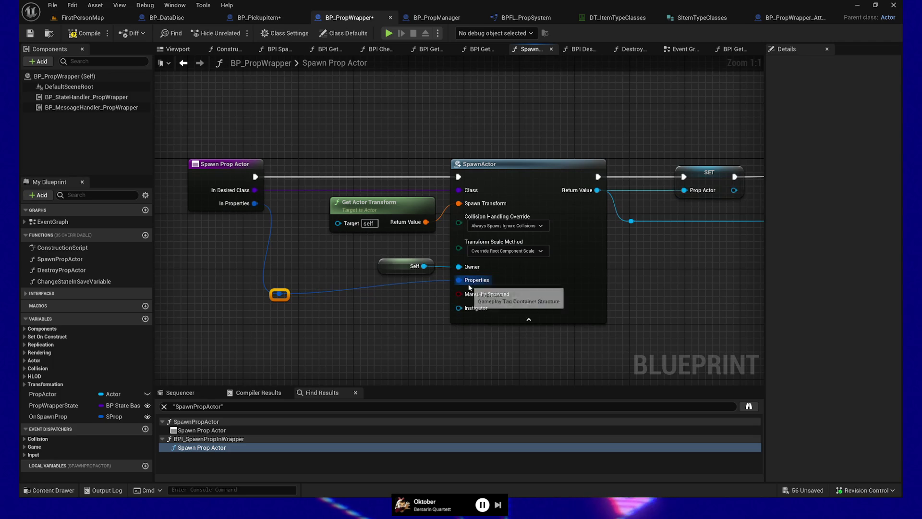
key("q")
left_click(84, 36)
left_click(81, 21)
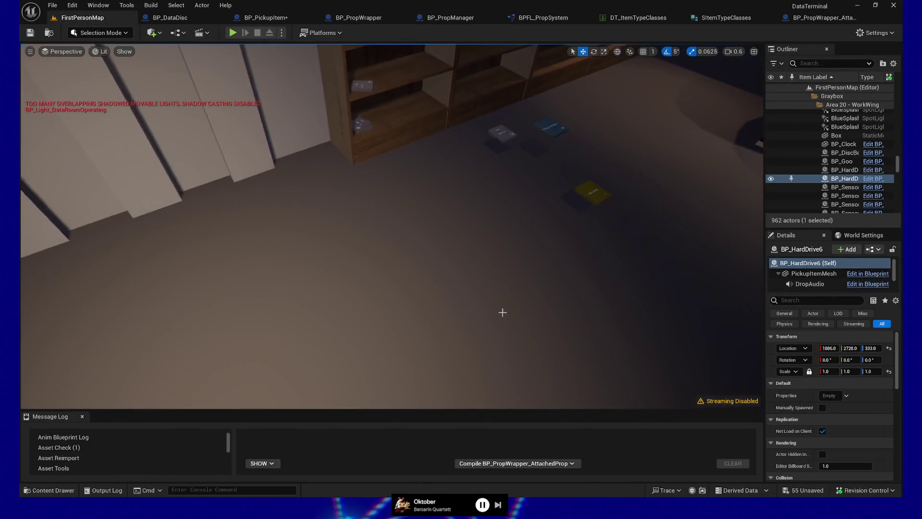
Step: Play the level, walk to the stations, drop and pick up data cards, and load one into a pneumatic station
left_click(436, 356)
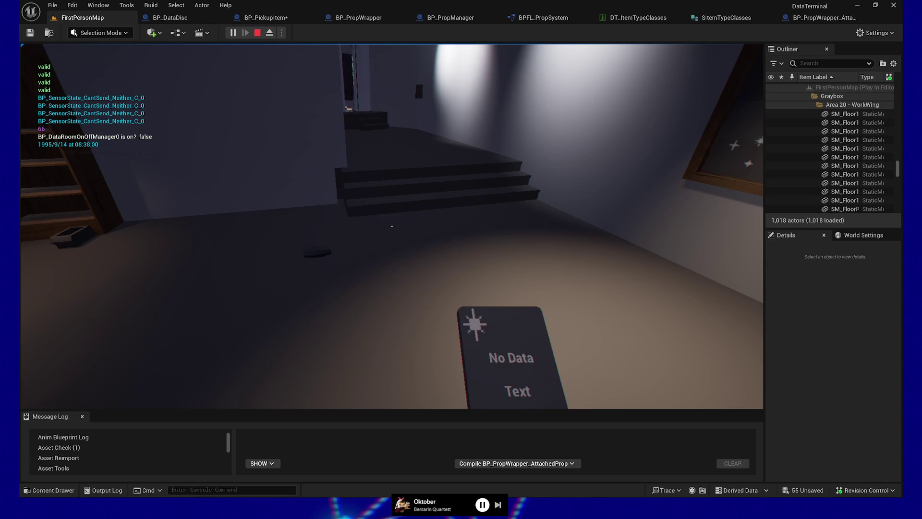
key("w")
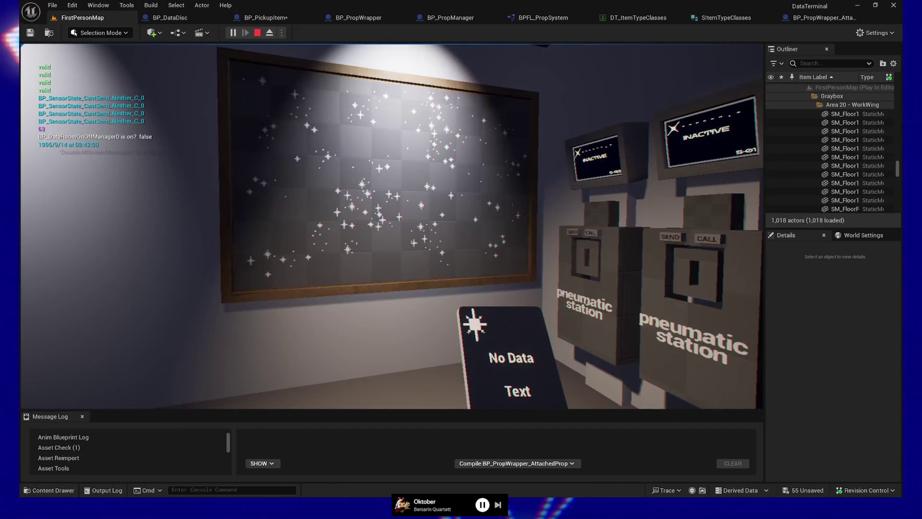
key("w")
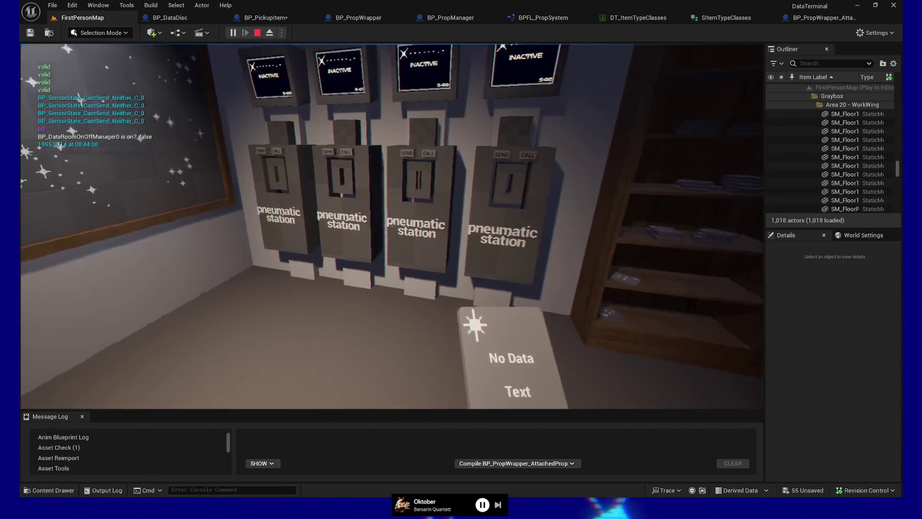
key("w")
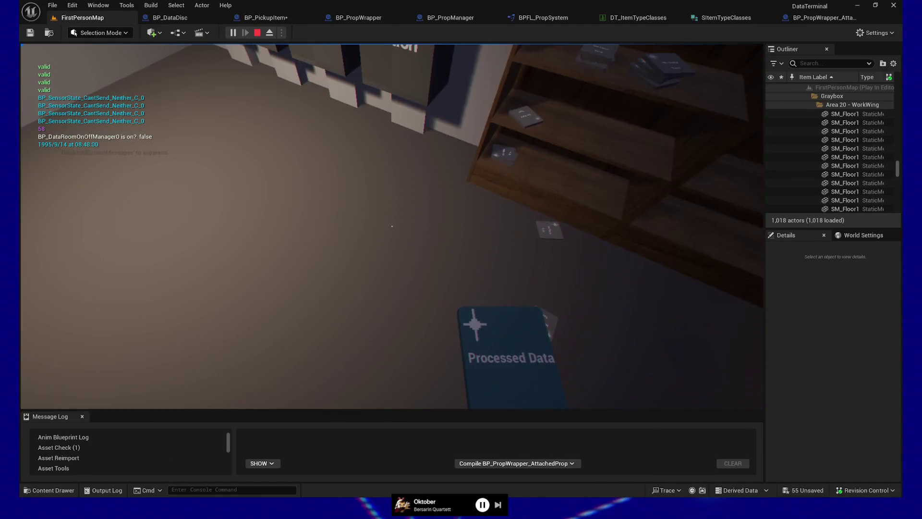
left_click(392, 226)
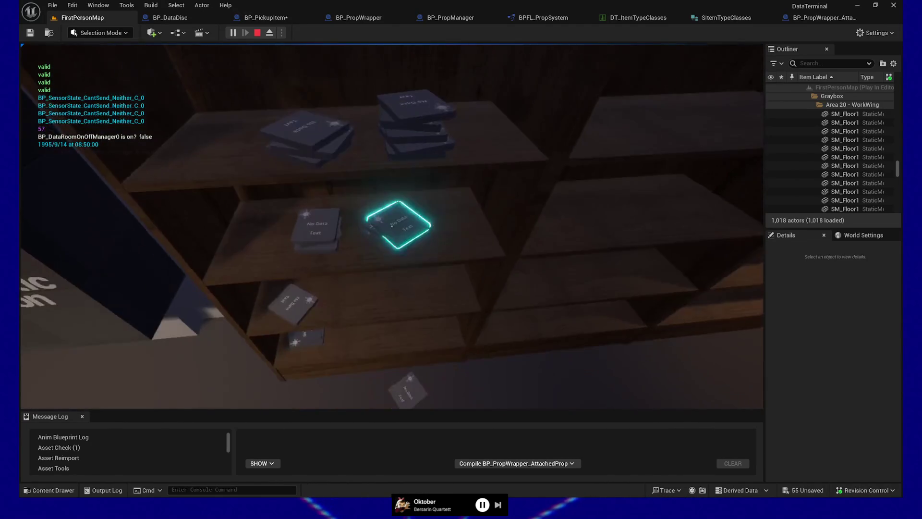
left_click(392, 226)
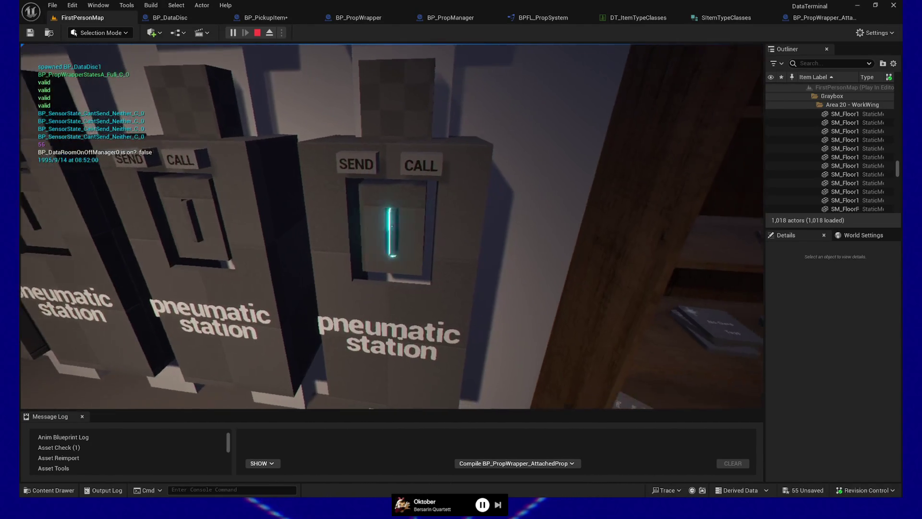
left_click(392, 226)
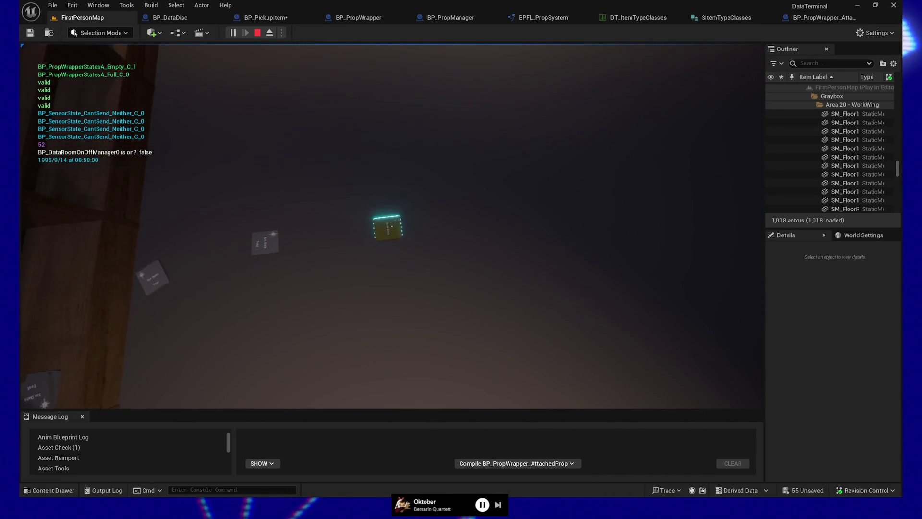
Step: Pick up the Raw Data card, insert its disc into the drive, and quit the play session
left_click(392, 226)
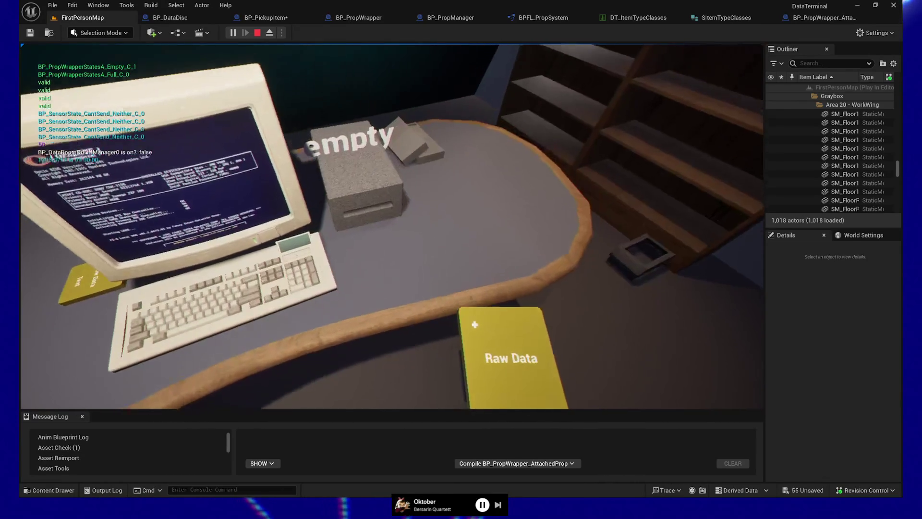
left_click(392, 226)
key("Escape")
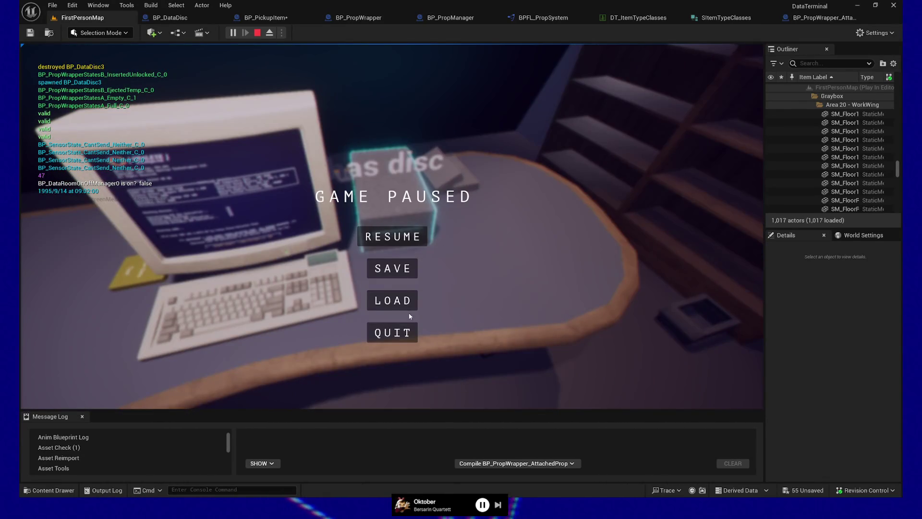
left_click(381, 333)
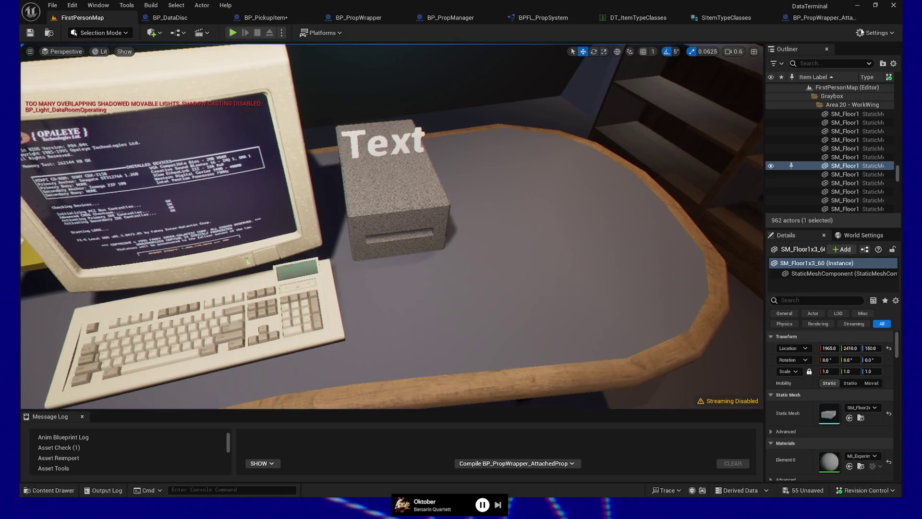
left_click(369, 18)
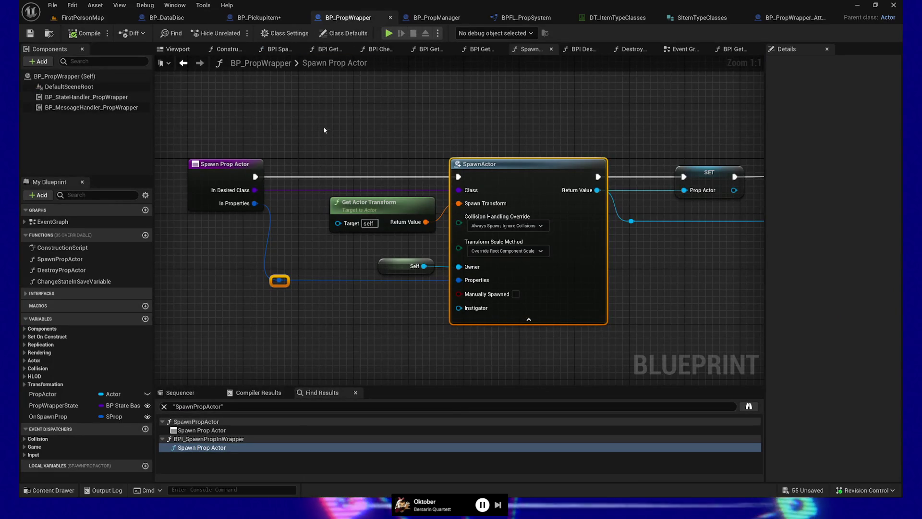